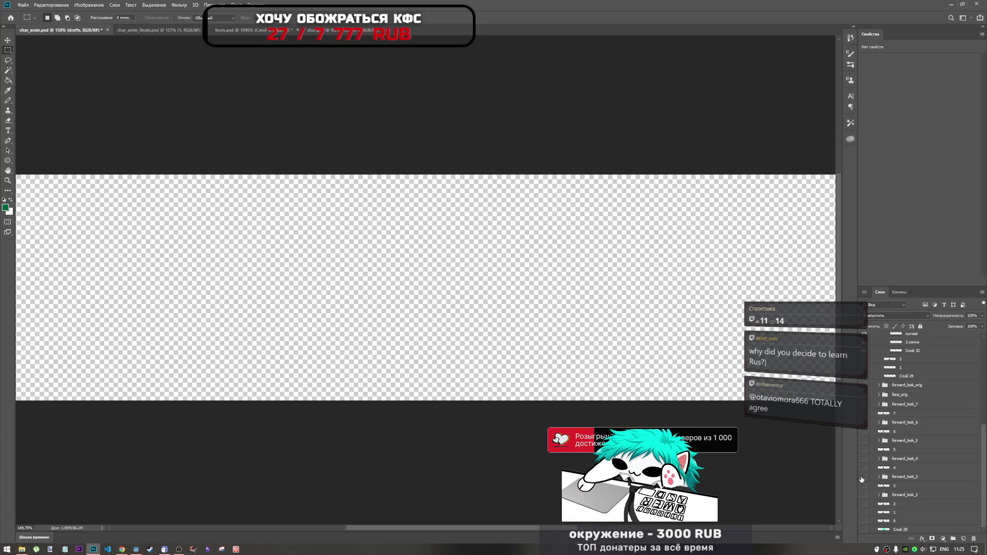
- Flip cowboy frame layers 4, 5, 6, 2 and 1 on and off to compare poses, then hide them all
{"action": "left_click", "coordinate": [864, 468]}
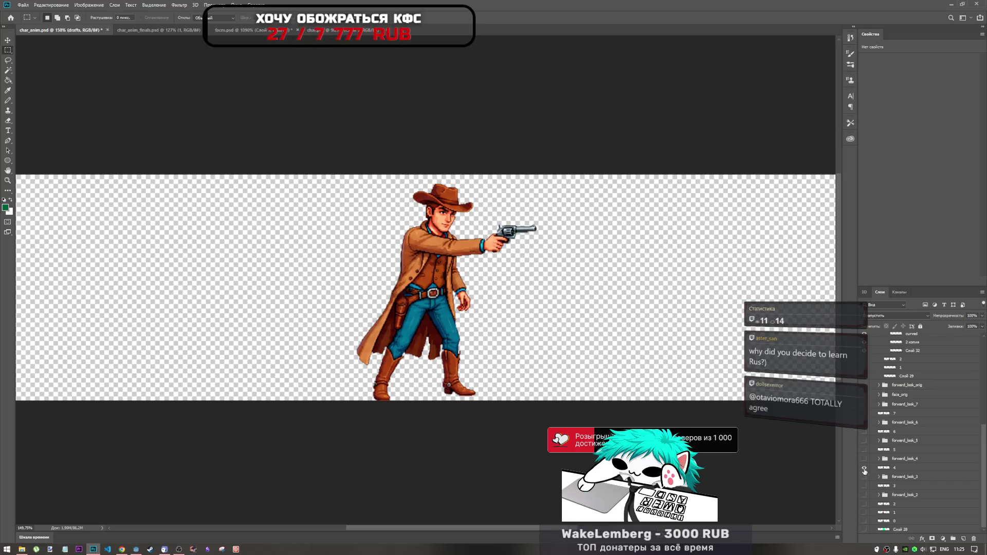
{"action": "left_click", "coordinate": [865, 469]}
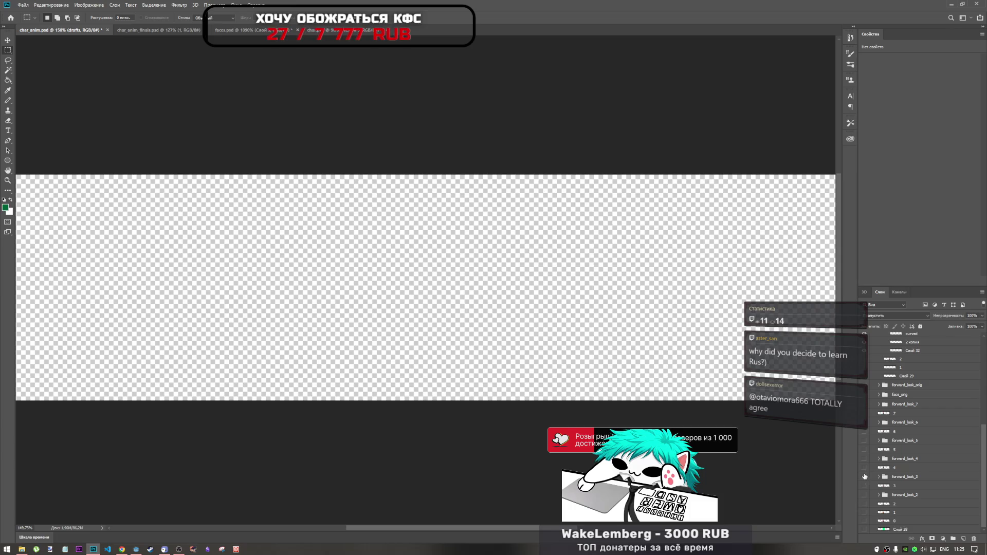
{"action": "left_click", "coordinate": [863, 470]}
{"action": "left_click", "coordinate": [865, 468]}
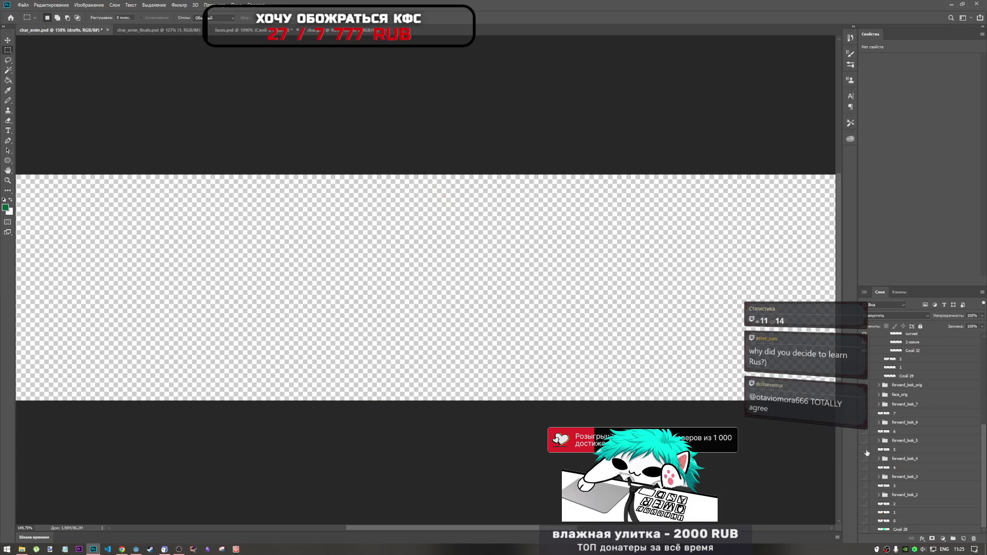
{"action": "left_click", "coordinate": [864, 450]}
{"action": "left_click", "coordinate": [864, 450]}
{"action": "left_click", "coordinate": [868, 432]}
{"action": "left_click", "coordinate": [863, 433]}
{"action": "left_click", "coordinate": [863, 433]}
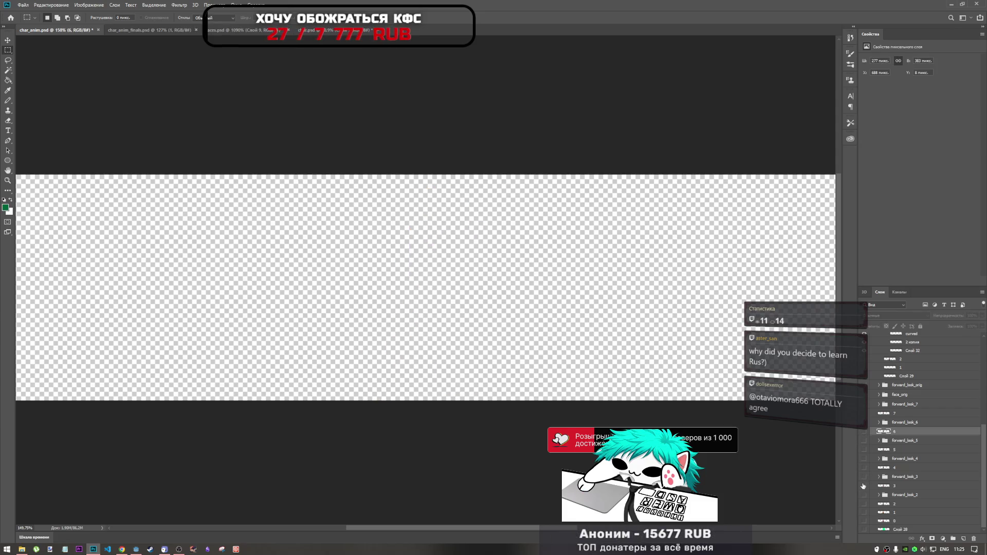
{"action": "left_click", "coordinate": [864, 503]}
{"action": "left_click", "coordinate": [865, 503]}
{"action": "left_click", "coordinate": [865, 512]}
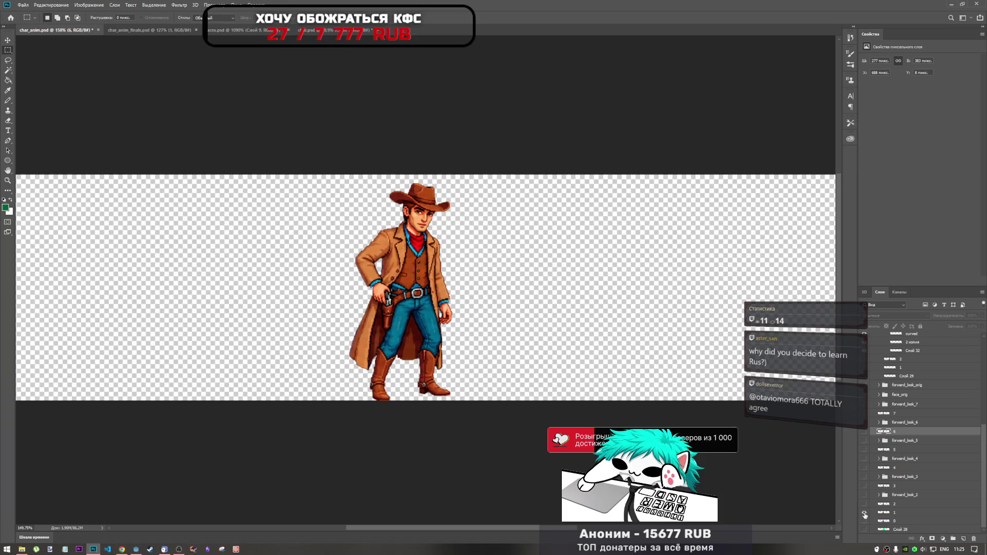
{"action": "left_click", "coordinate": [864, 513]}
{"action": "left_click", "coordinate": [864, 521]}
{"action": "left_click", "coordinate": [864, 521]}
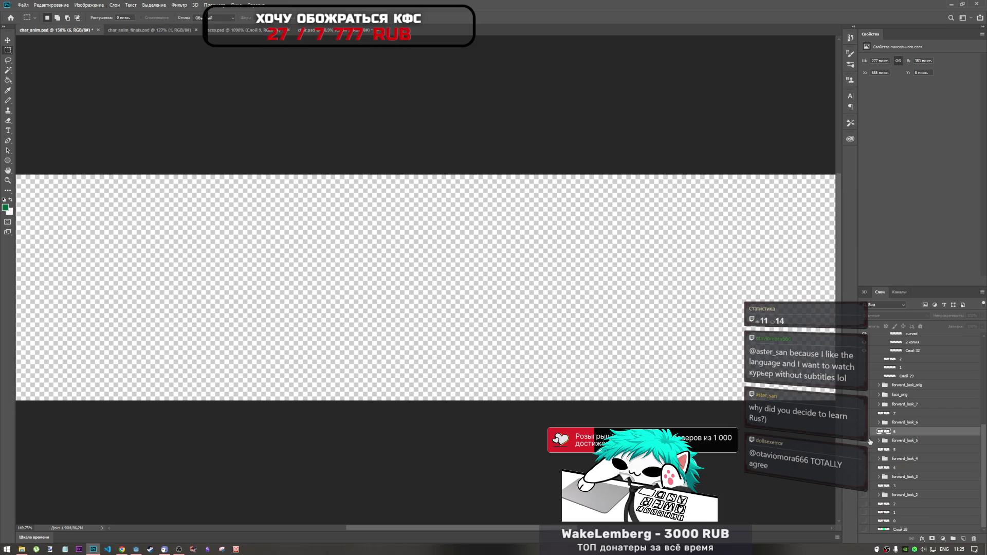
- Compare cowboy frames 6 and 7 and the face_orig sprite versions, hiding each again
{"action": "left_click", "coordinate": [866, 431]}
{"action": "left_click", "coordinate": [867, 430]}
{"action": "left_click", "coordinate": [865, 414]}
{"action": "left_click", "coordinate": [863, 414]}
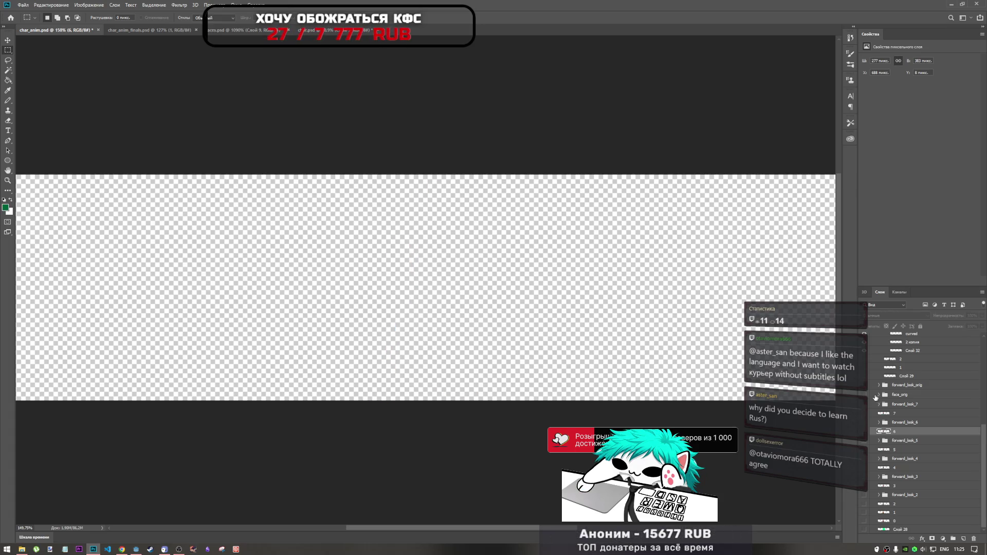
{"action": "left_click", "coordinate": [865, 394]}
{"action": "left_click", "coordinate": [865, 403]}
{"action": "left_click", "coordinate": [865, 409]}
{"action": "left_click", "coordinate": [864, 388]}
{"action": "left_click", "coordinate": [864, 387]}
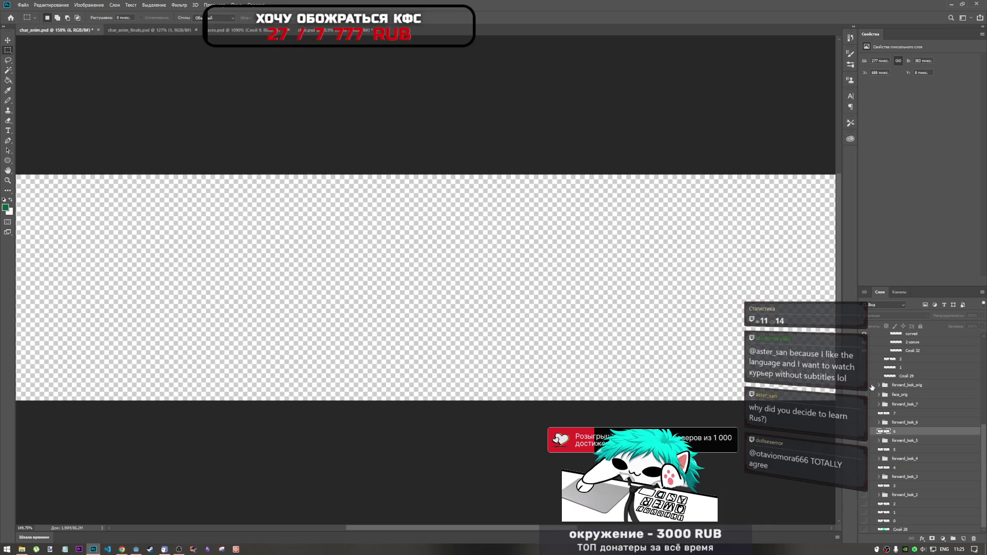
{"action": "scroll", "coordinate": [871, 406], "scroll_direction": "up", "scroll_amount": 3}
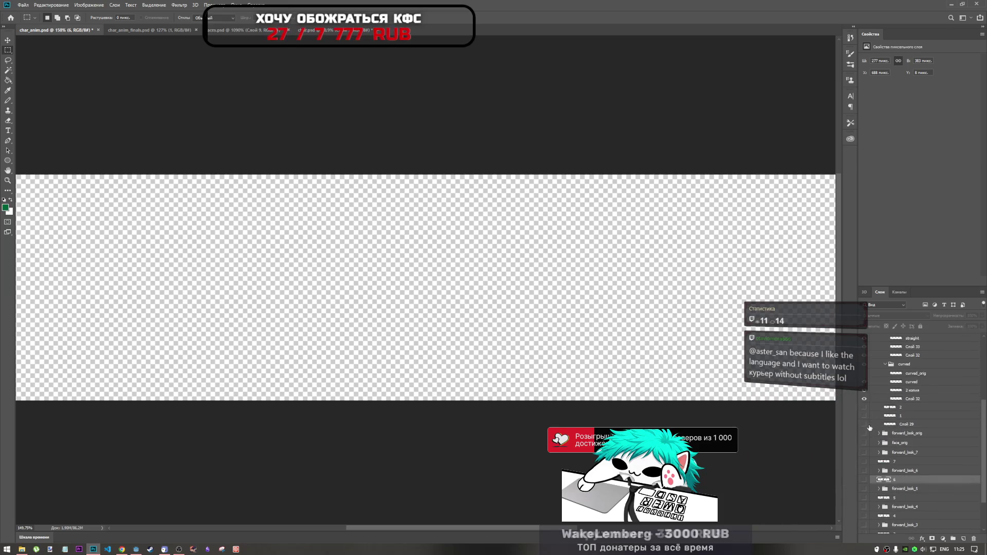
{"action": "scroll", "coordinate": [869, 427], "scroll_direction": "up", "scroll_amount": 1}
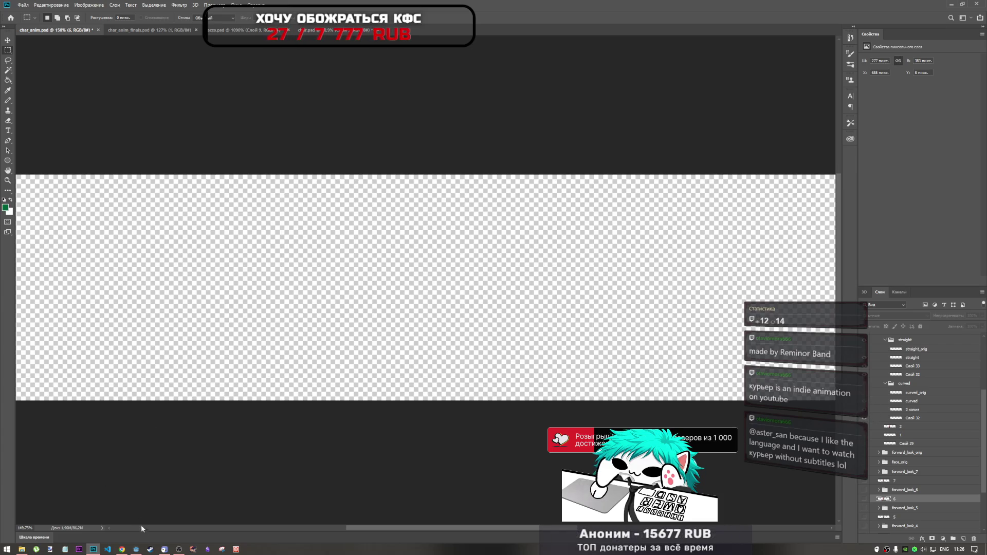
- Glance at the Godot desert scene, return to Photoshop, then switch to the YouTube window in Chrome
{"action": "left_click", "coordinate": [136, 548]}
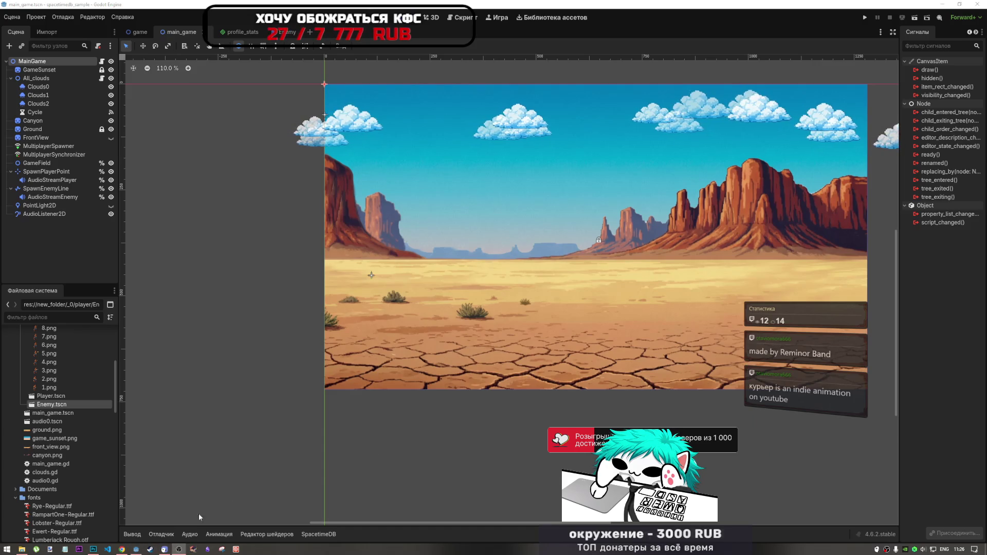
{"action": "left_click", "coordinate": [93, 549]}
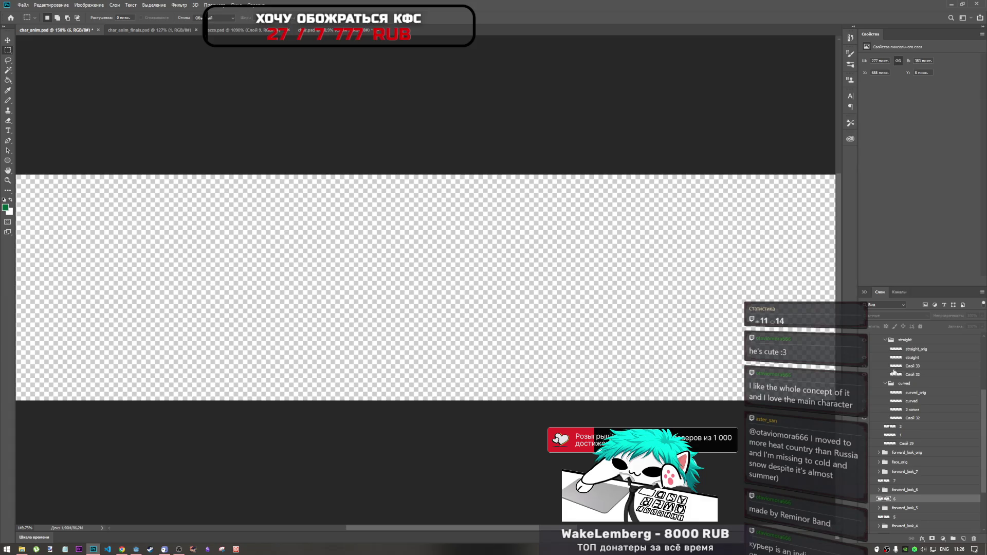
{"action": "scroll", "coordinate": [894, 371], "scroll_direction": "down", "scroll_amount": 1}
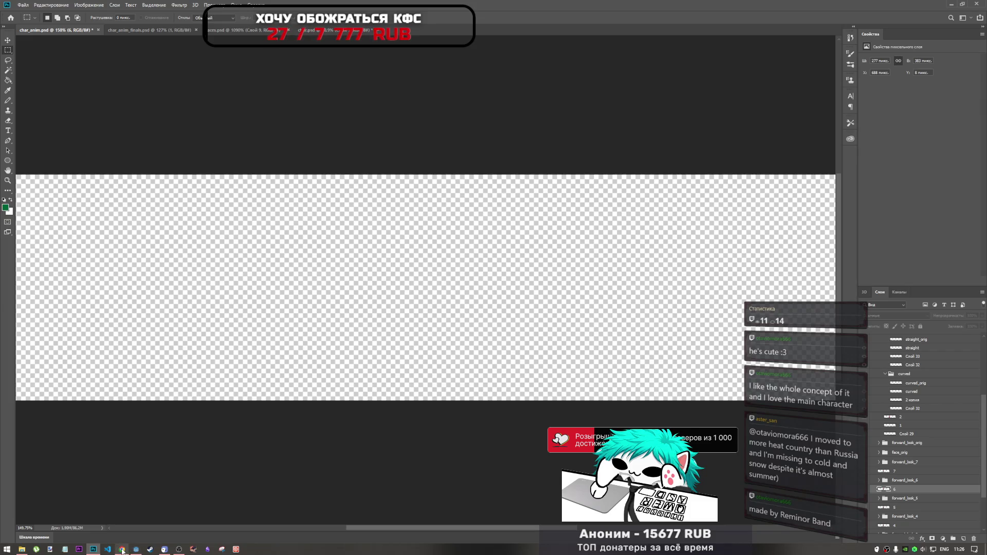
{"action": "mouse_move", "coordinate": [135, 549]}
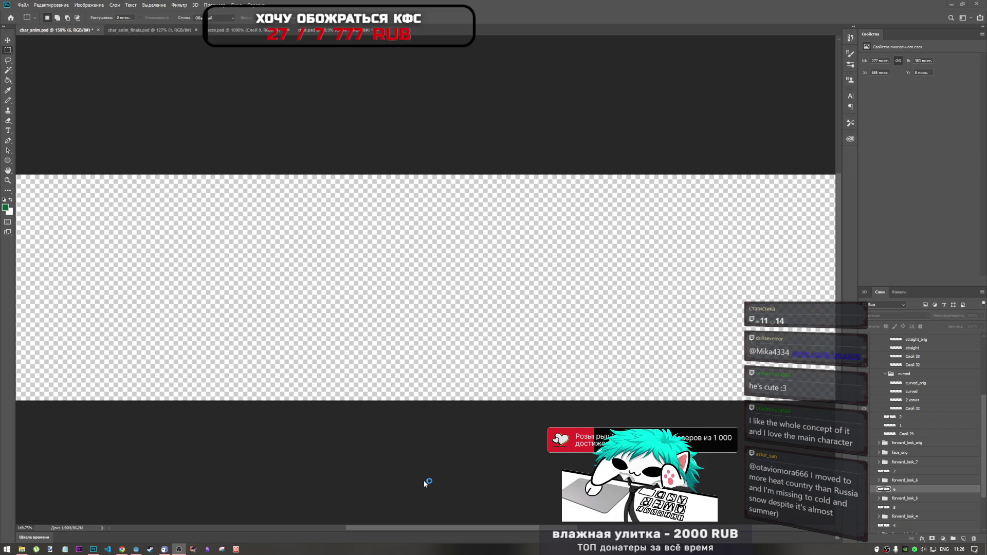
{"action": "key", "text": "alt+Tab"}
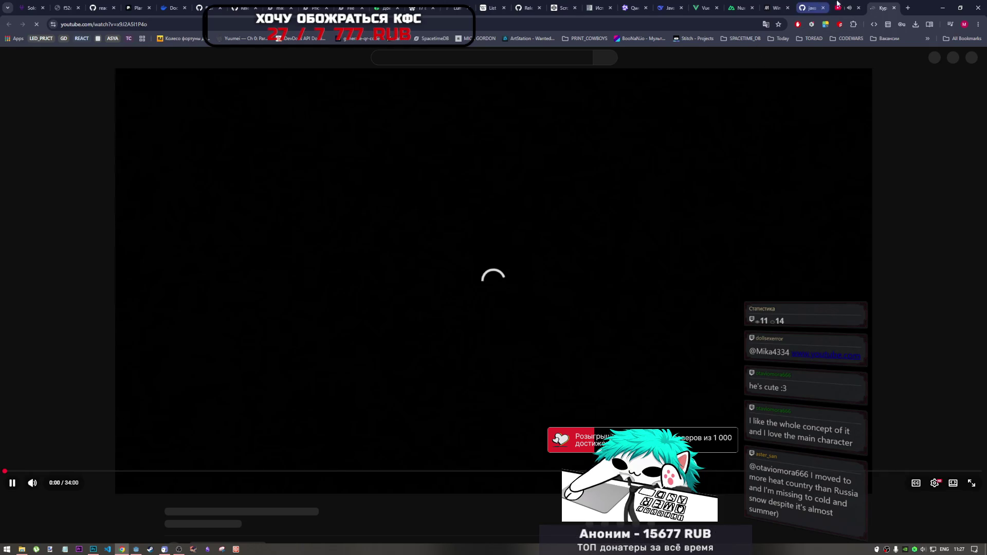
- Go to the Курьер tab, pause the episode, and scrub the seek bar to preview a later moment
{"action": "key", "text": "ctrl+shift+Tab"}
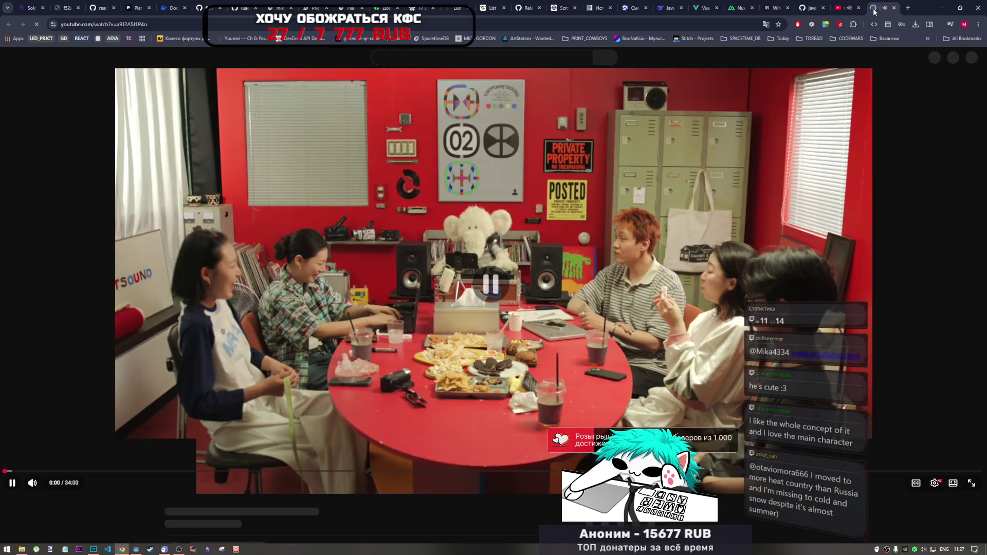
{"action": "key", "text": "ctrl+Tab"}
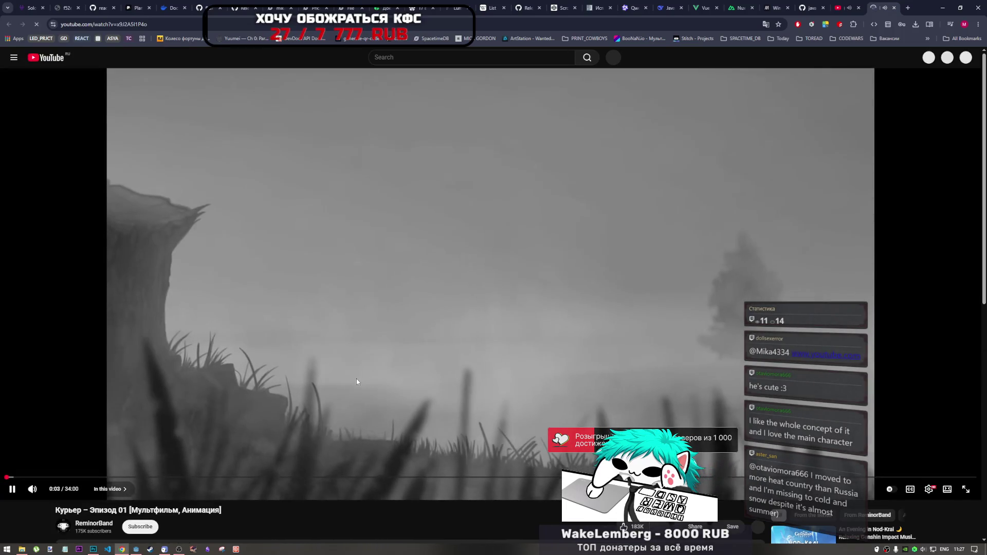
{"action": "left_click", "coordinate": [357, 380]}
{"action": "scroll", "coordinate": [357, 383], "scroll_direction": "down", "scroll_amount": 3}
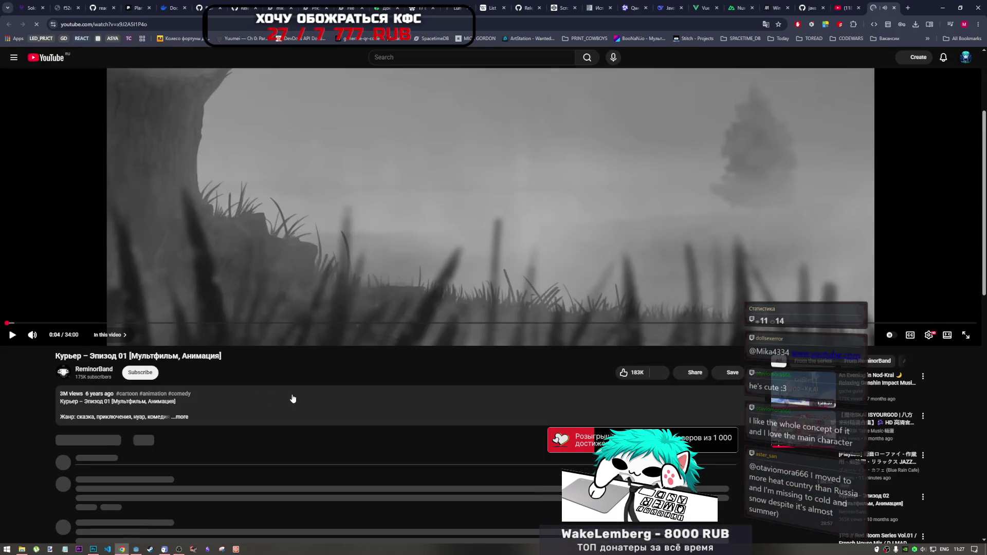
{"action": "scroll", "coordinate": [189, 403], "scroll_direction": "up", "scroll_amount": 2}
{"action": "mouse_move", "coordinate": [153, 402]}
{"action": "left_mouse_down"}
{"action": "mouse_move", "coordinate": [169, 401]}
{"action": "mouse_move", "coordinate": [216, 360]}
{"action": "mouse_move", "coordinate": [297, 252]}
{"action": "mouse_move", "coordinate": [94, 332]}
{"action": "left_mouse_up"}
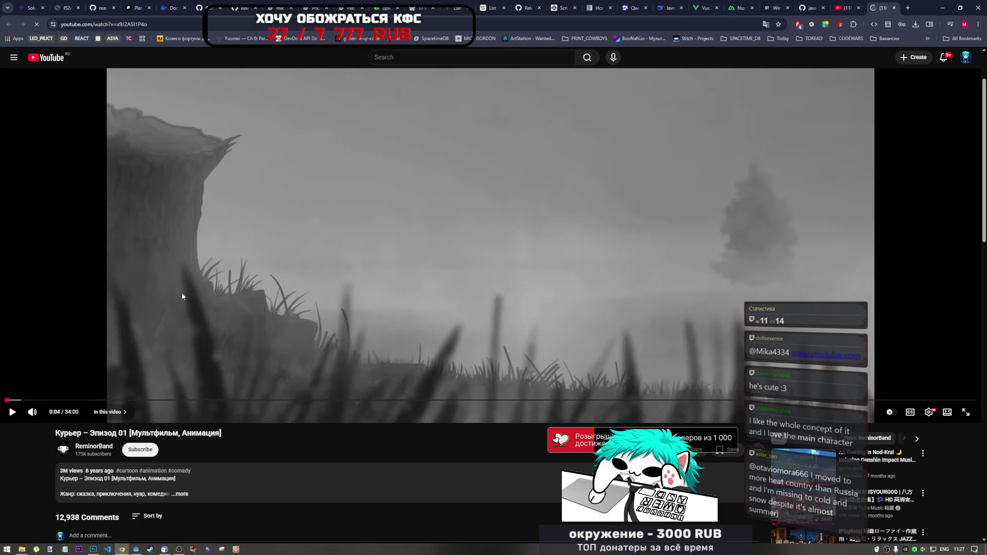
- Resume playback, pausing at 0:14 and finally at 0:16
{"action": "left_click", "coordinate": [94, 331]}
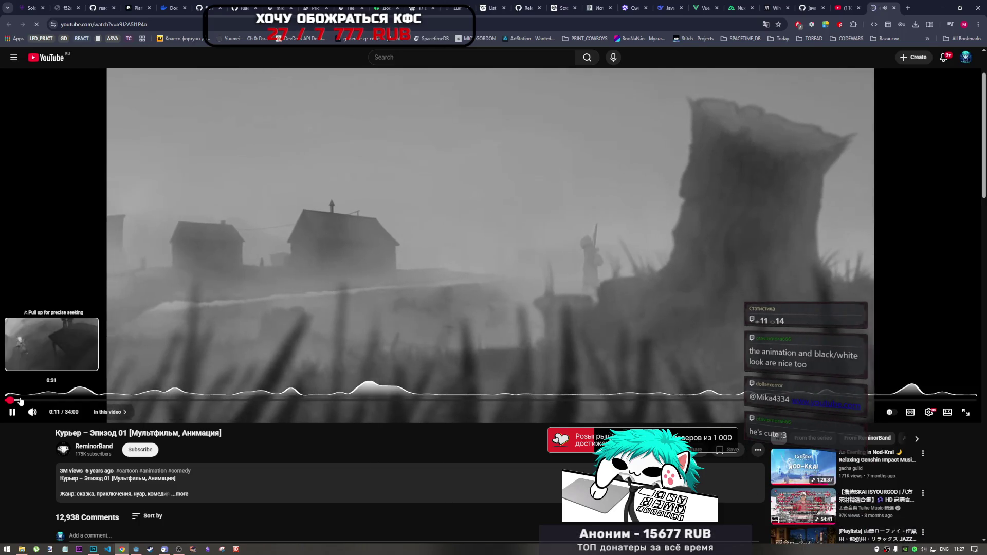
{"action": "left_click", "coordinate": [242, 294]}
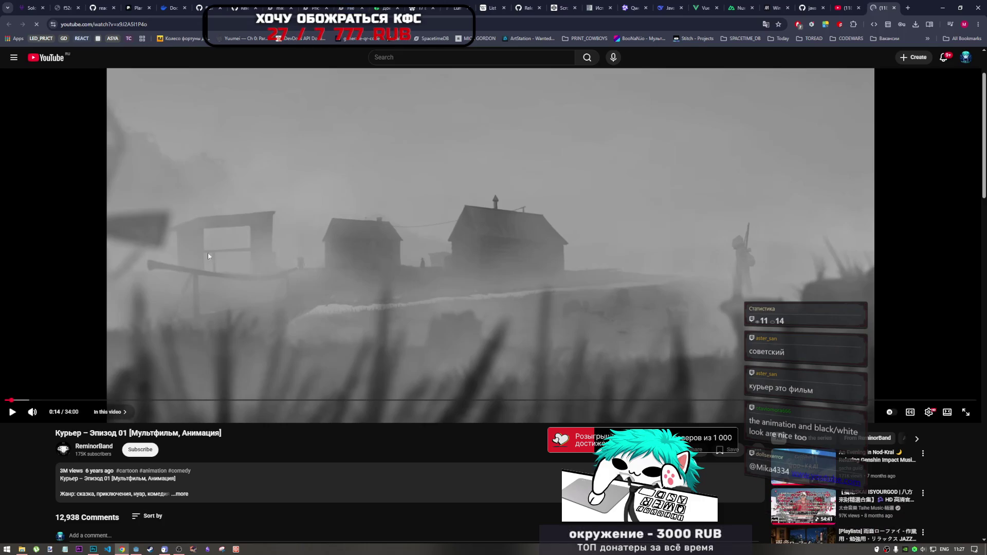
{"action": "left_click", "coordinate": [302, 242]}
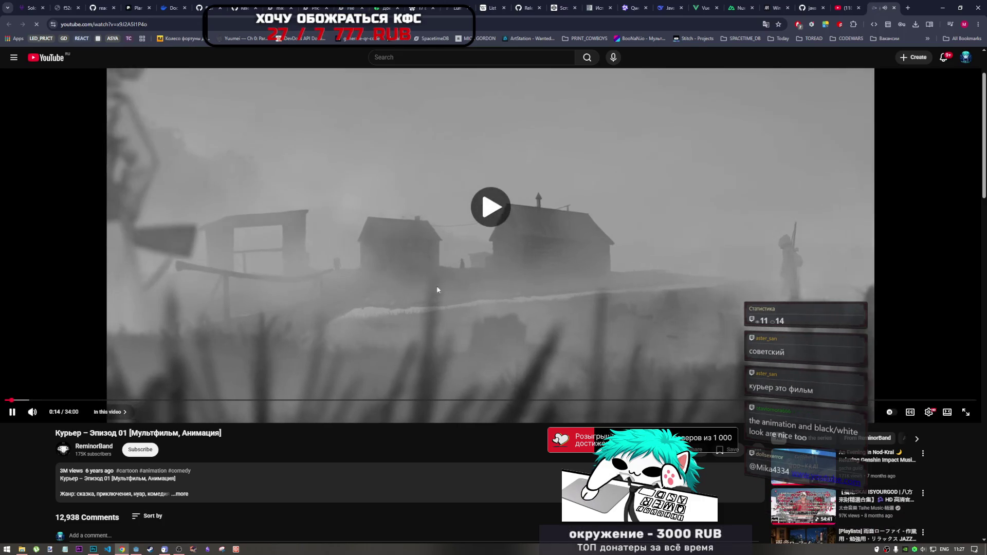
{"action": "left_click", "coordinate": [313, 252]}
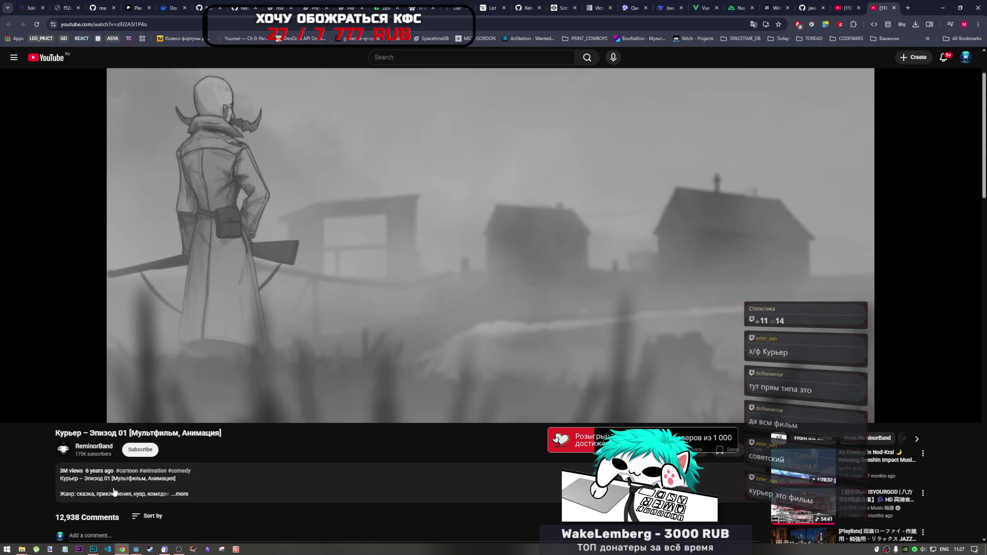
- Expand the episode's full description, then resume and pause playback
{"action": "left_click", "coordinate": [180, 495]}
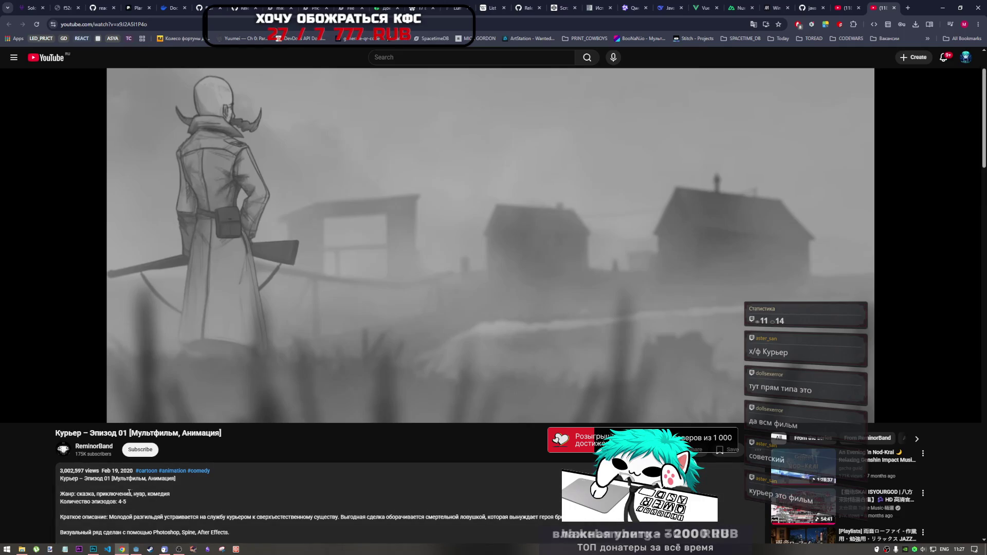
{"action": "scroll", "coordinate": [190, 493], "scroll_direction": "down", "scroll_amount": 2}
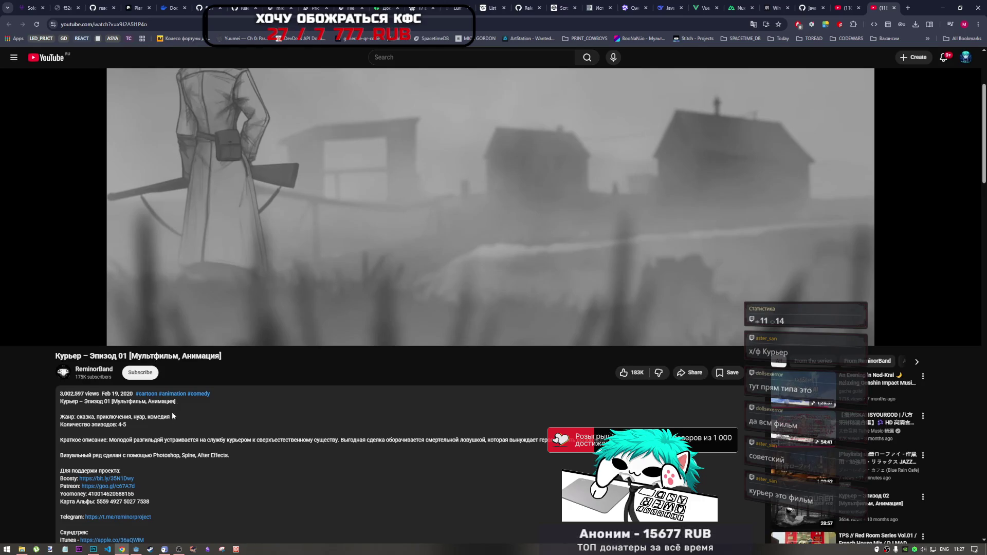
{"action": "left_click", "coordinate": [214, 271]}
{"action": "scroll", "coordinate": [186, 363], "scroll_direction": "up", "scroll_amount": 3}
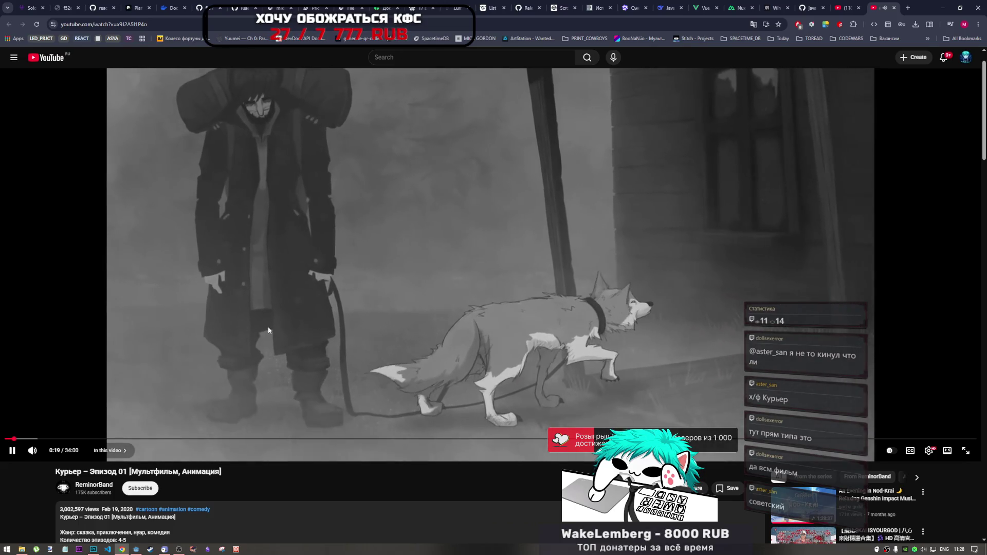
{"action": "left_click", "coordinate": [273, 322]}
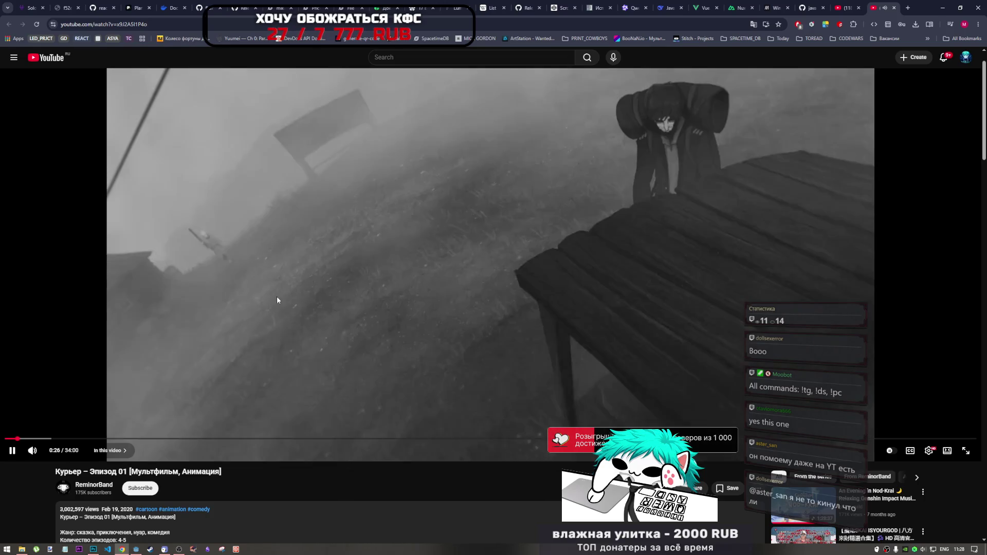
- Keep watching with pauses at 0:27 and 0:38, then open a new browser tab
{"action": "left_click", "coordinate": [291, 279]}
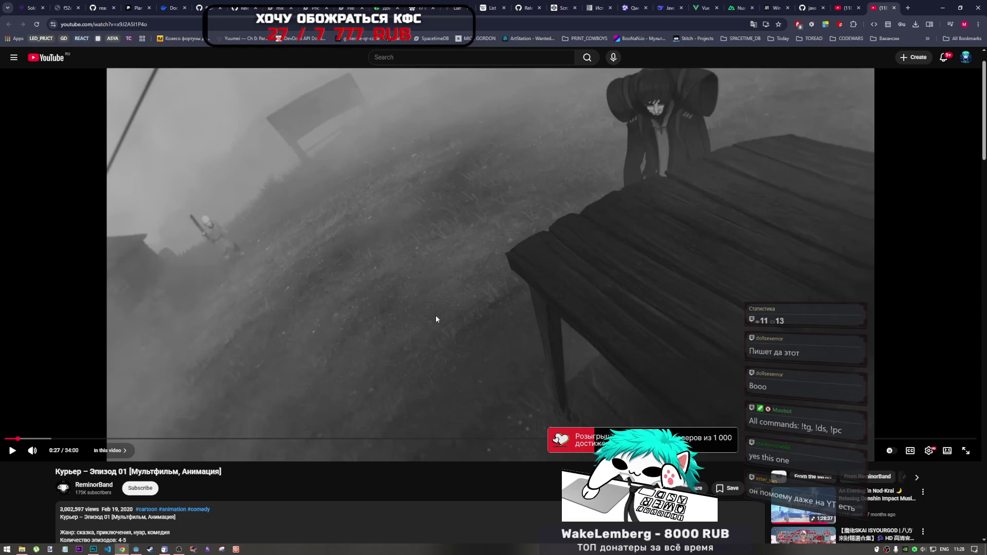
{"action": "left_click", "coordinate": [393, 318]}
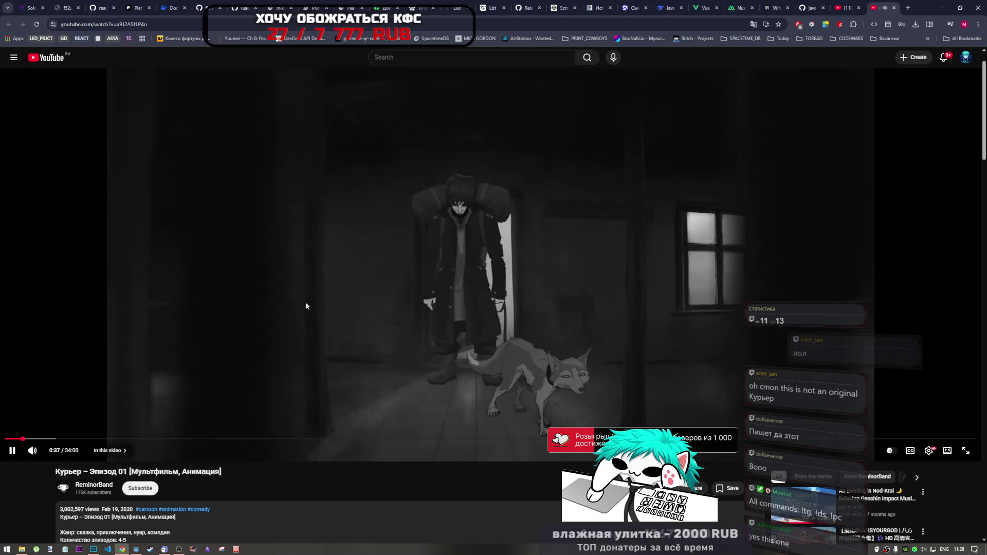
{"action": "left_click", "coordinate": [306, 304]}
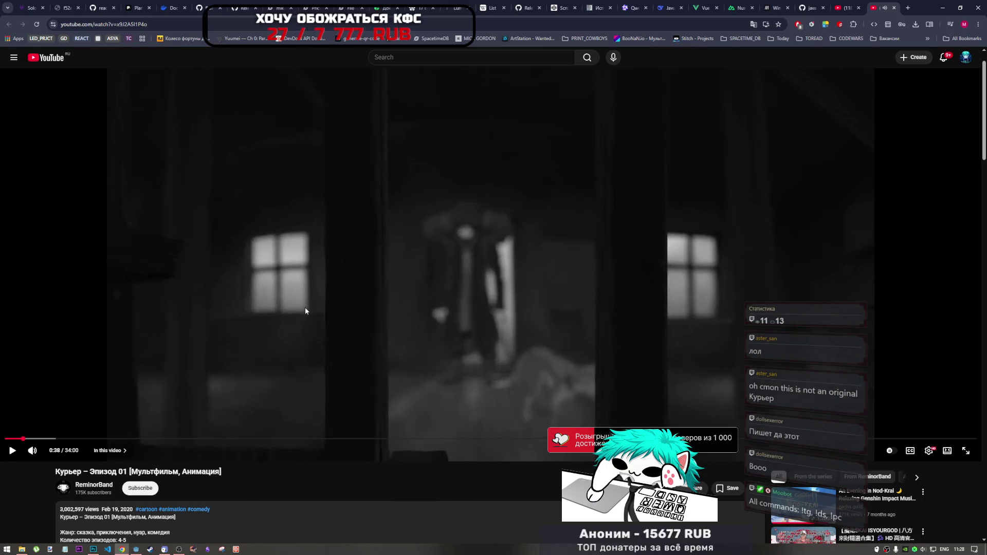
{"action": "left_click", "coordinate": [907, 10]}
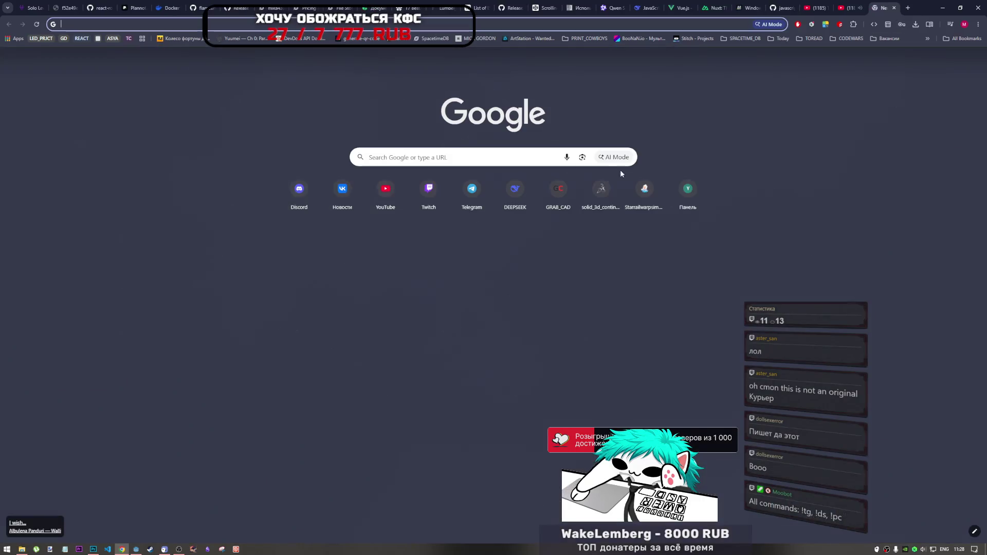
- Search Google for 'grom the game', close the results, and restart the Курьер episode
{"action": "type", "text": "gro"}
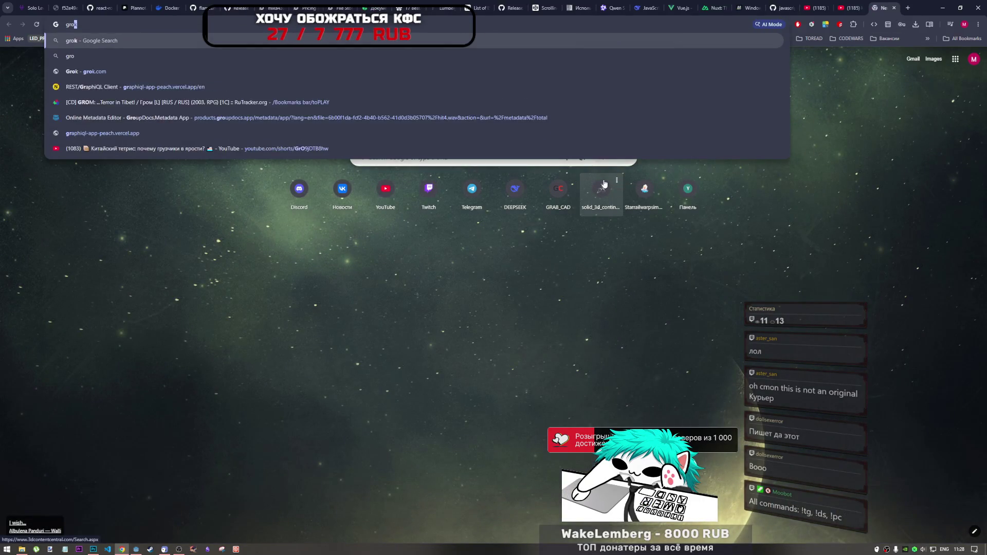
{"action": "type", "text": "m the game"}
{"action": "key", "text": "Return"}
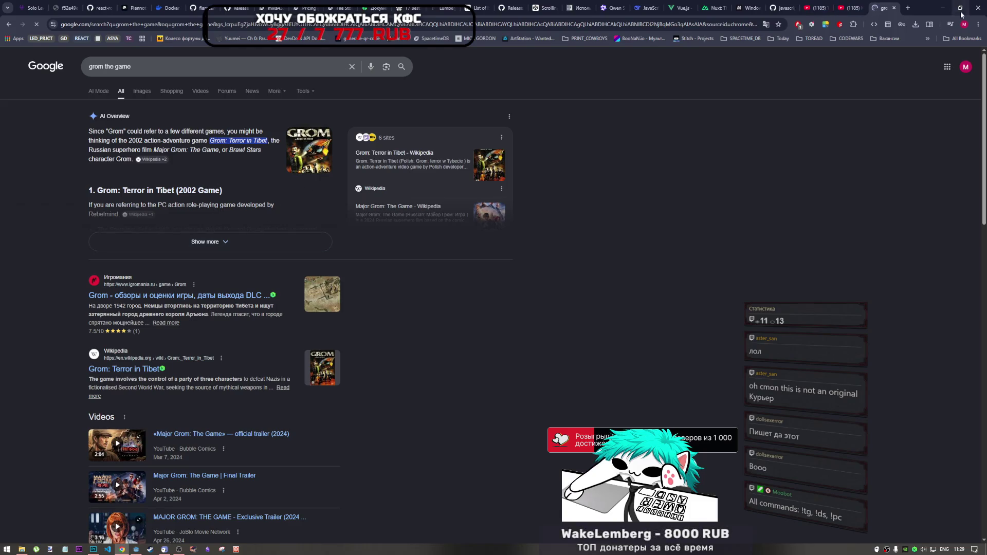
{"action": "left_click", "coordinate": [894, 9]}
{"action": "left_click", "coordinate": [514, 183]}
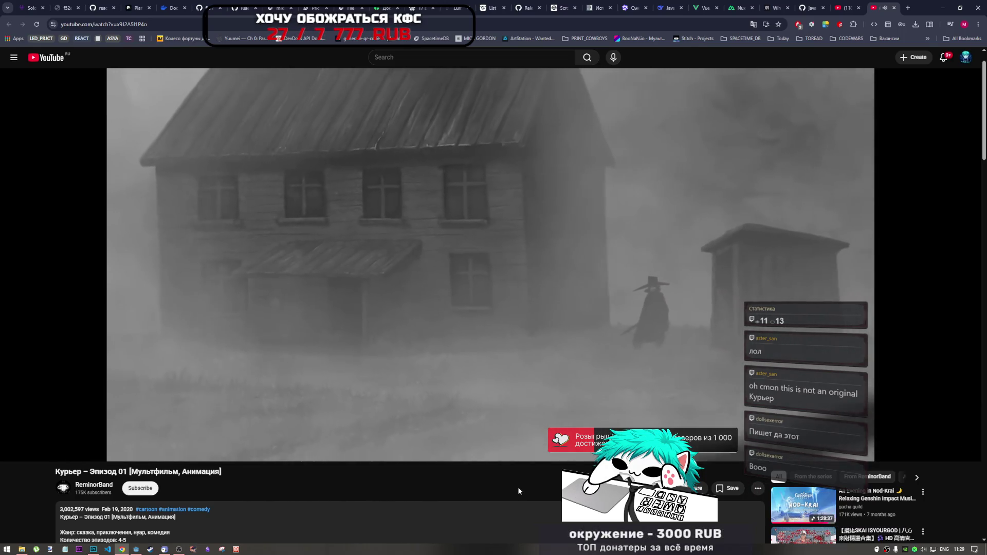
- Pause and resume the episode repeatedly, stopping at 0:45 and on the mustached character's scene
{"action": "left_click", "coordinate": [499, 366]}
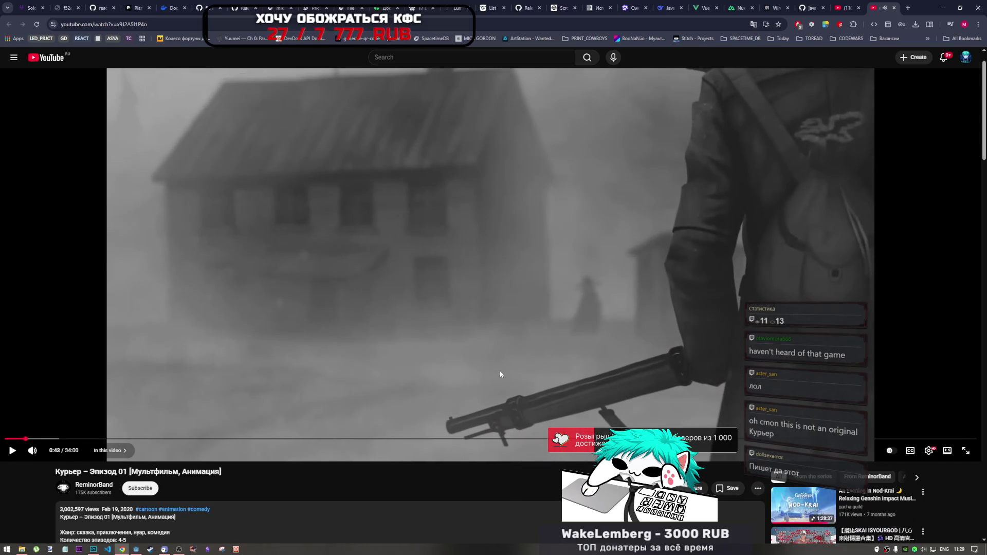
{"action": "left_click", "coordinate": [527, 304]}
{"action": "left_click", "coordinate": [523, 308]}
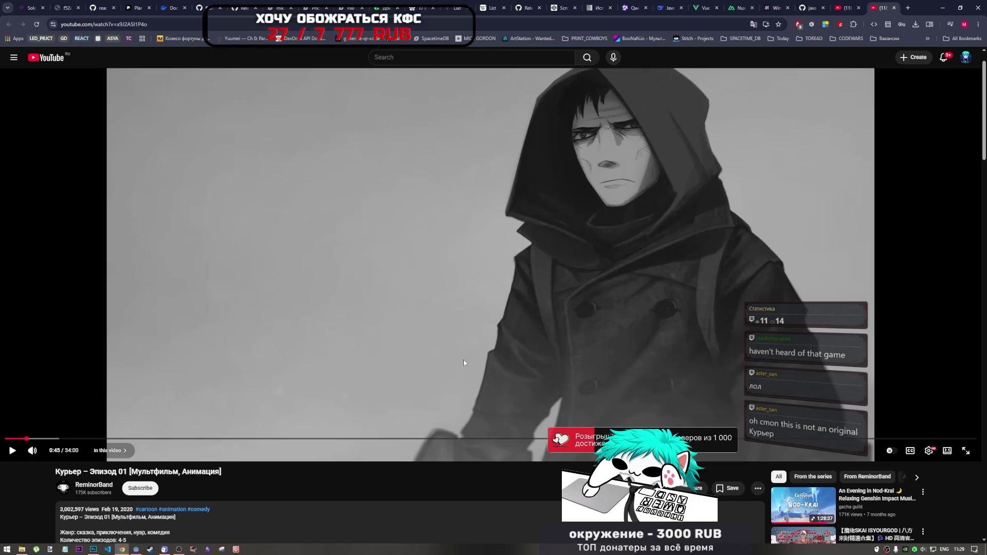
{"action": "left_click", "coordinate": [433, 323]}
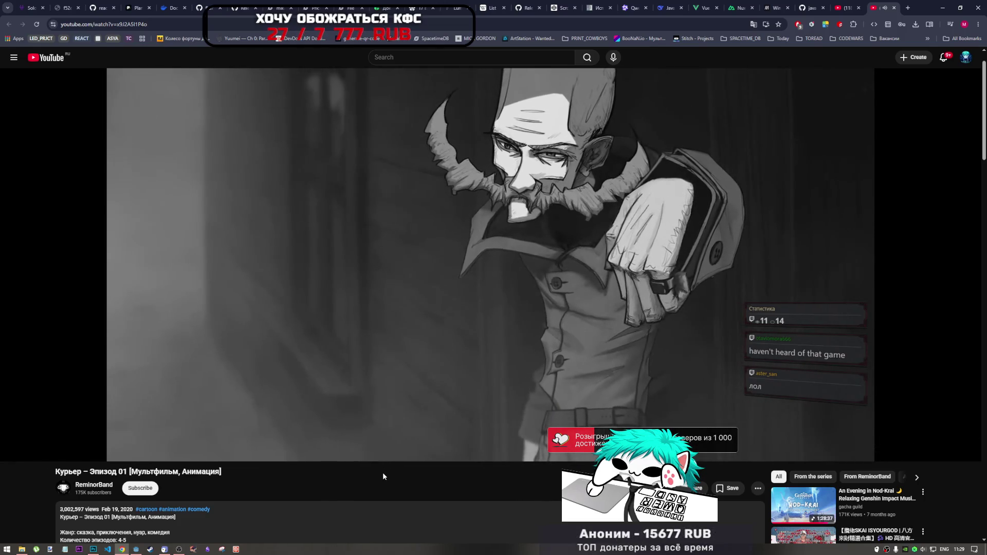
{"action": "left_click", "coordinate": [539, 285]}
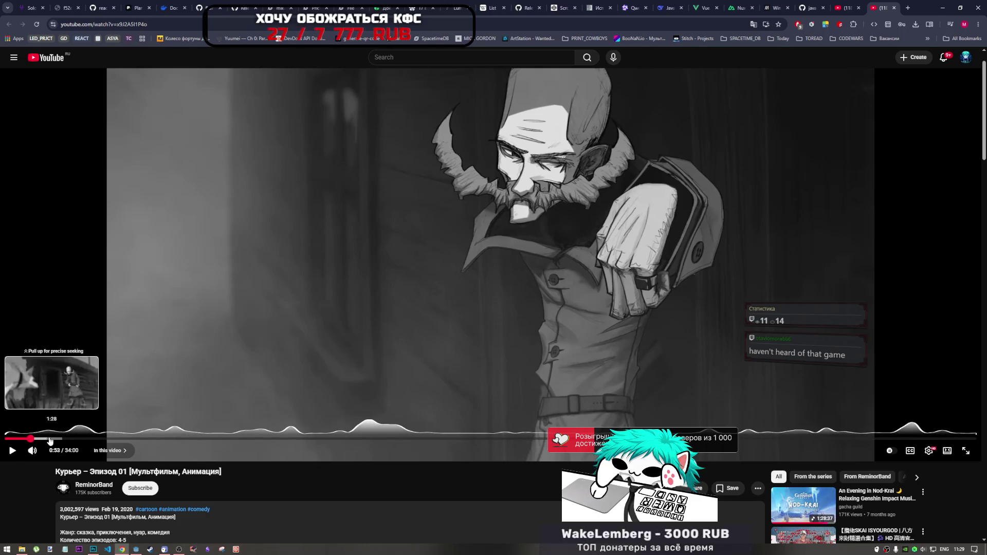
{"action": "left_click", "coordinate": [227, 337]}
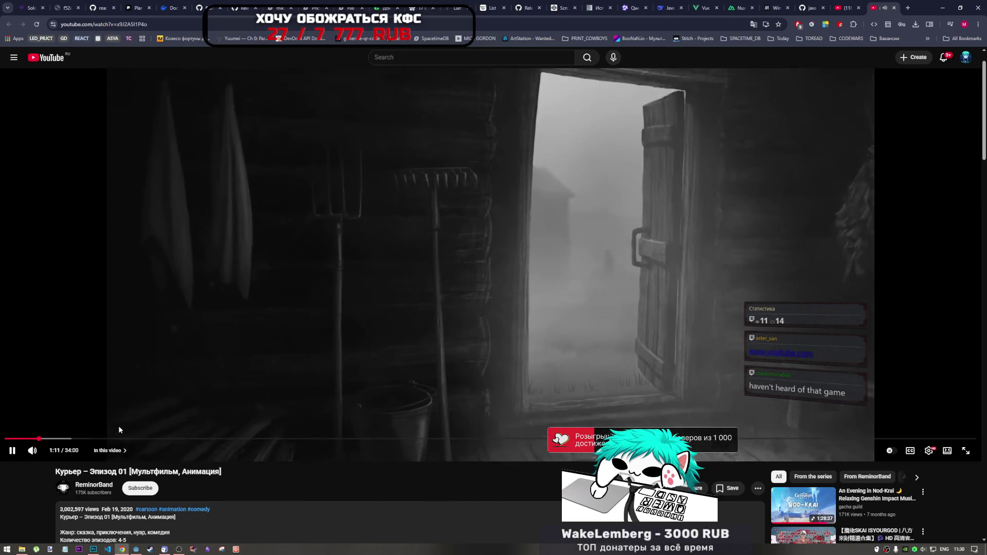
- Jump ahead to 1:30, pause at 1:42, then resume the episode
{"action": "left_click", "coordinate": [48, 440]}
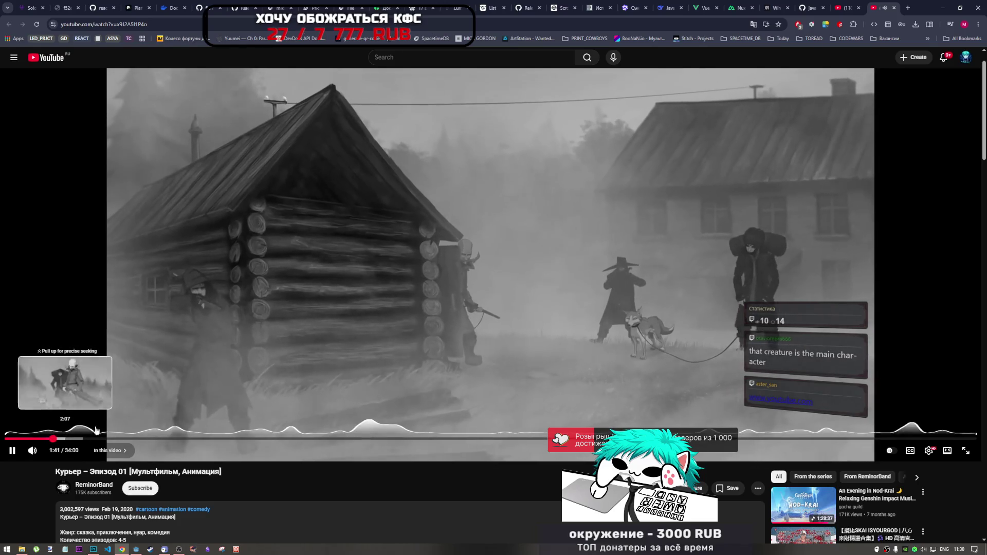
{"action": "left_click", "coordinate": [331, 342]}
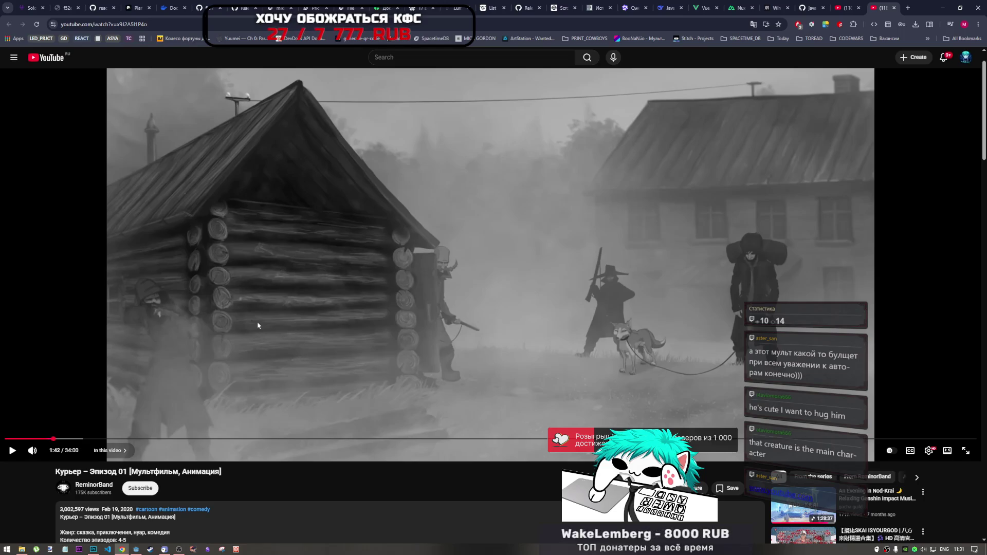
{"action": "left_click", "coordinate": [93, 399]}
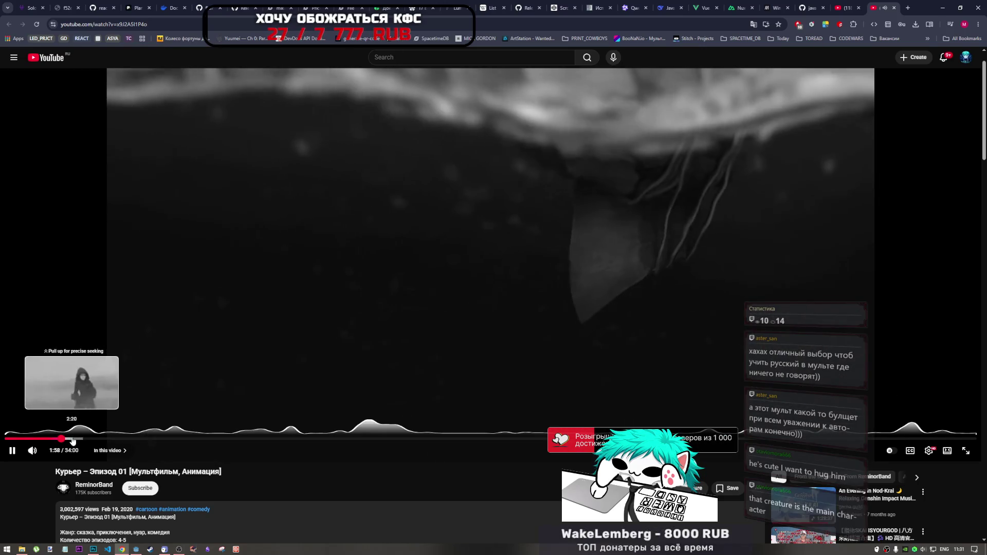
- Jump to 2:23, pause at 2:38 and 2:59, then close the Курьер episode tab
{"action": "left_click", "coordinate": [73, 438]}
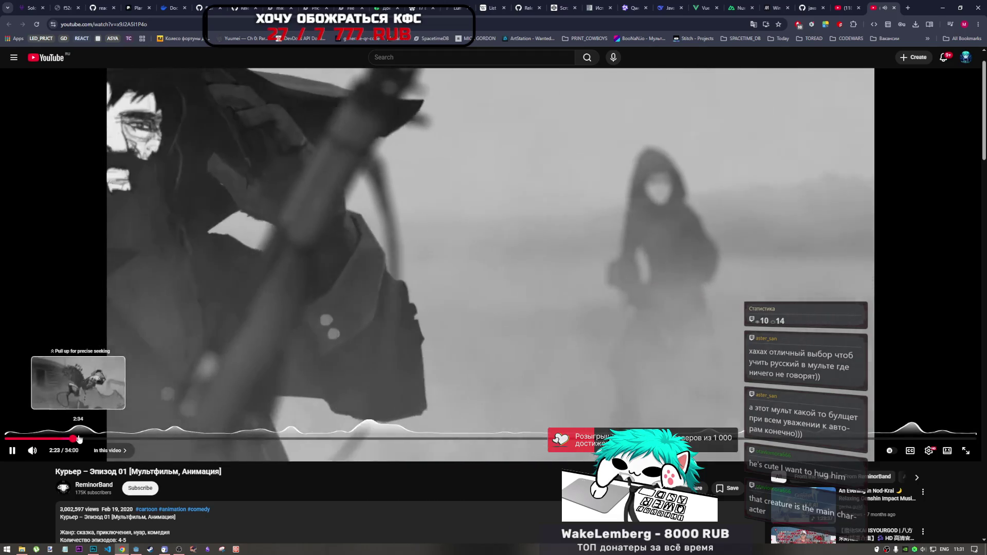
{"action": "left_click", "coordinate": [618, 322]}
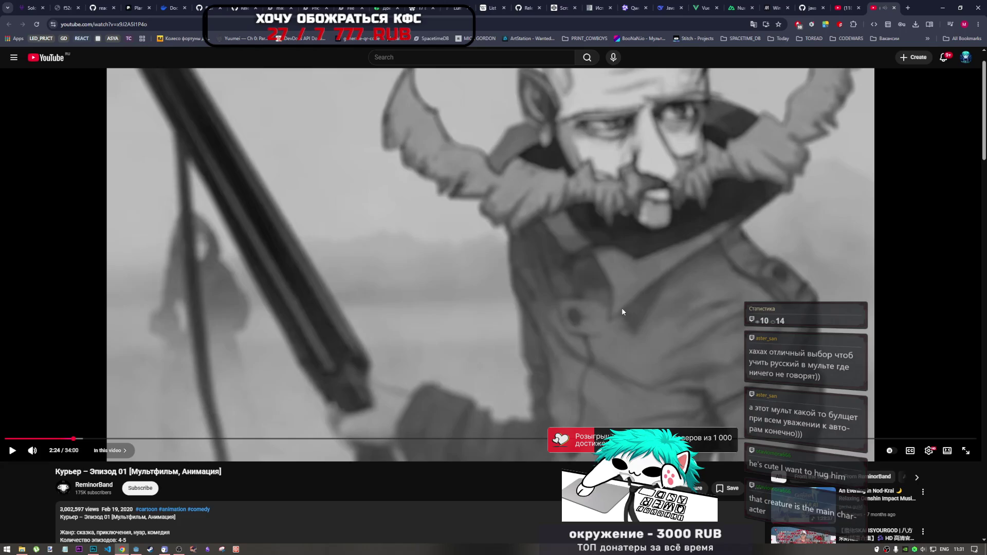
{"action": "left_click", "coordinate": [590, 314]}
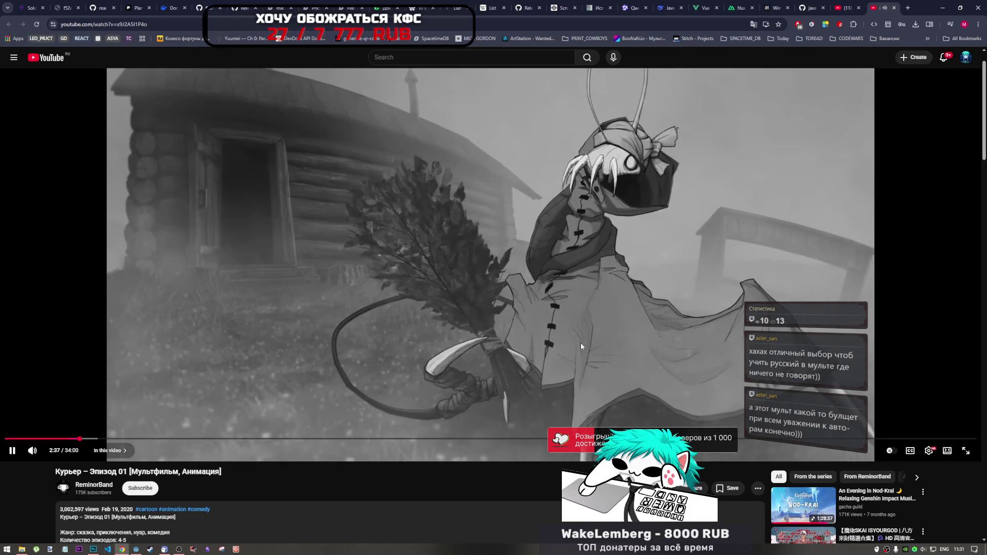
{"action": "left_click", "coordinate": [579, 345]}
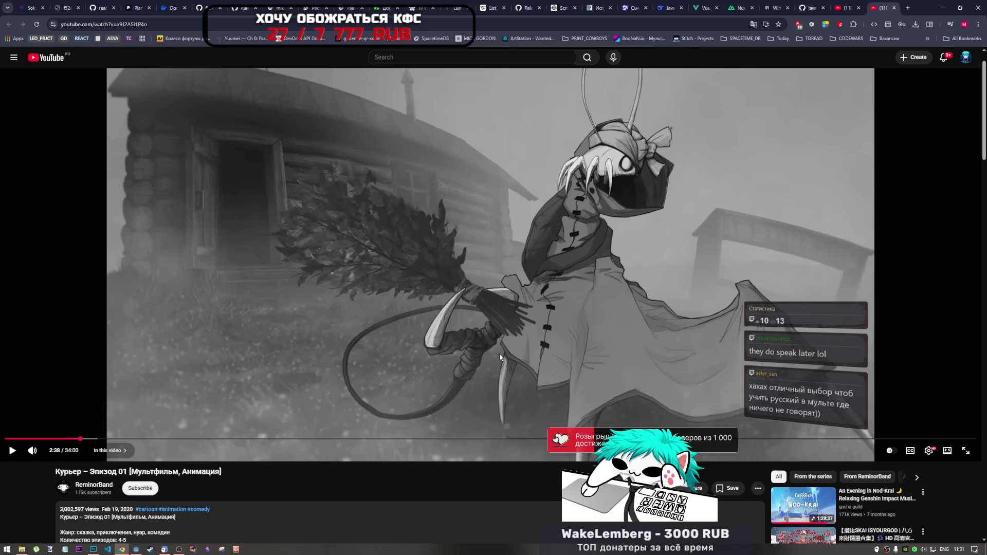
{"action": "left_click", "coordinate": [563, 310]}
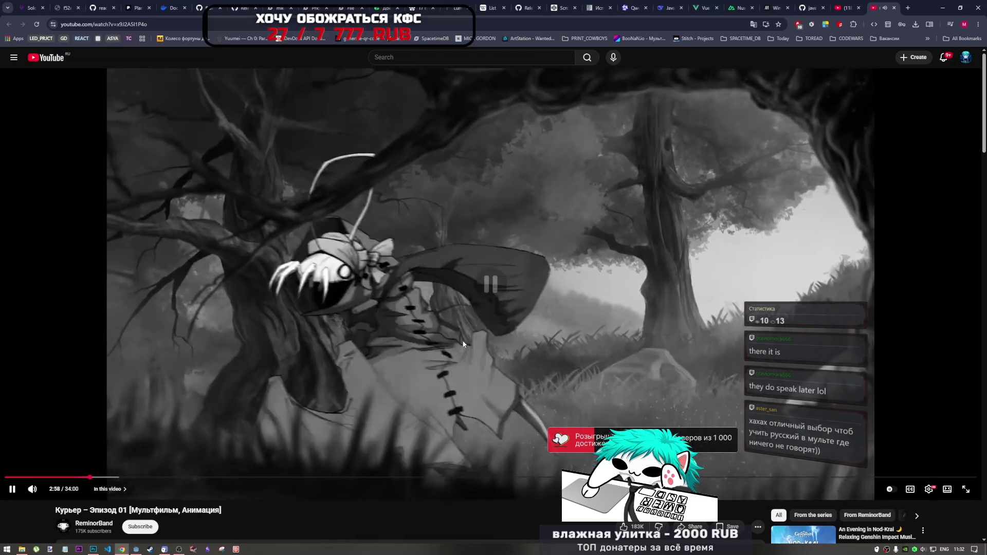
{"action": "left_click", "coordinate": [458, 346]}
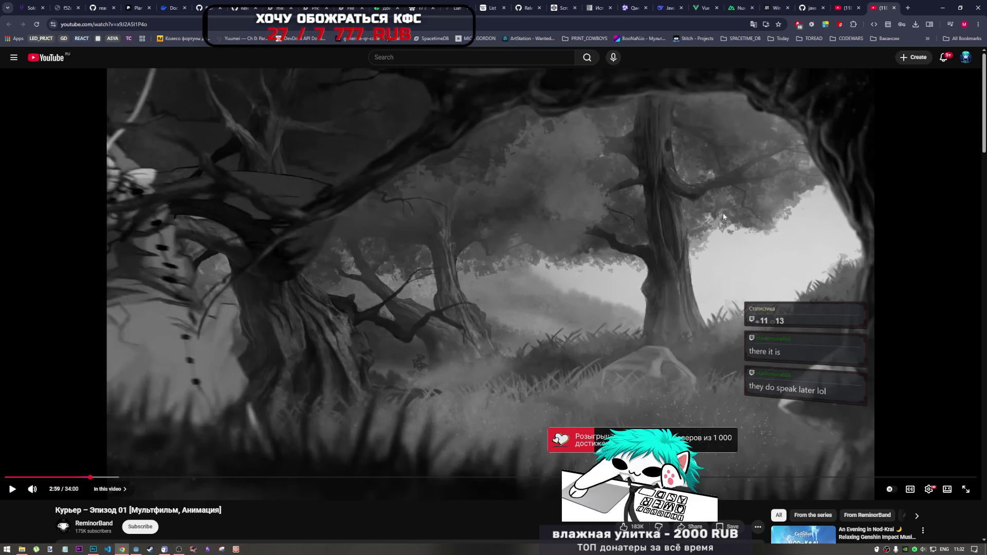
{"action": "scroll", "coordinate": [601, 409], "scroll_direction": "down", "scroll_amount": 4}
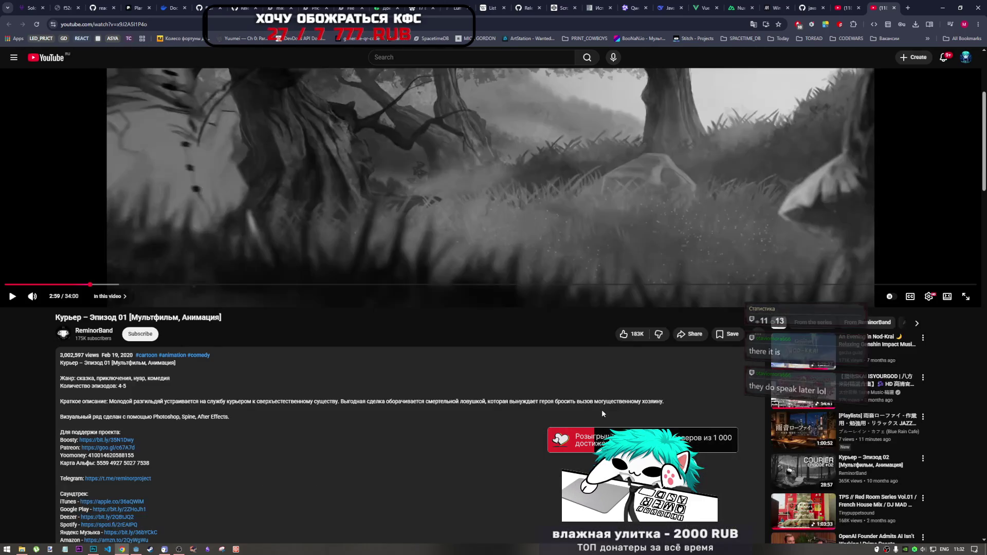
{"action": "scroll", "coordinate": [601, 409], "scroll_direction": "up", "scroll_amount": 4}
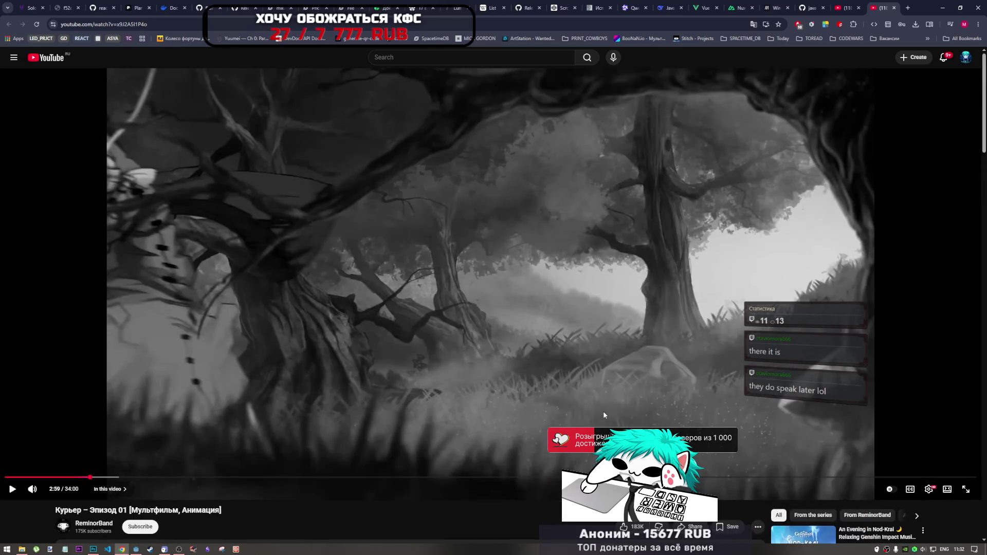
{"action": "left_click", "coordinate": [895, 8]}
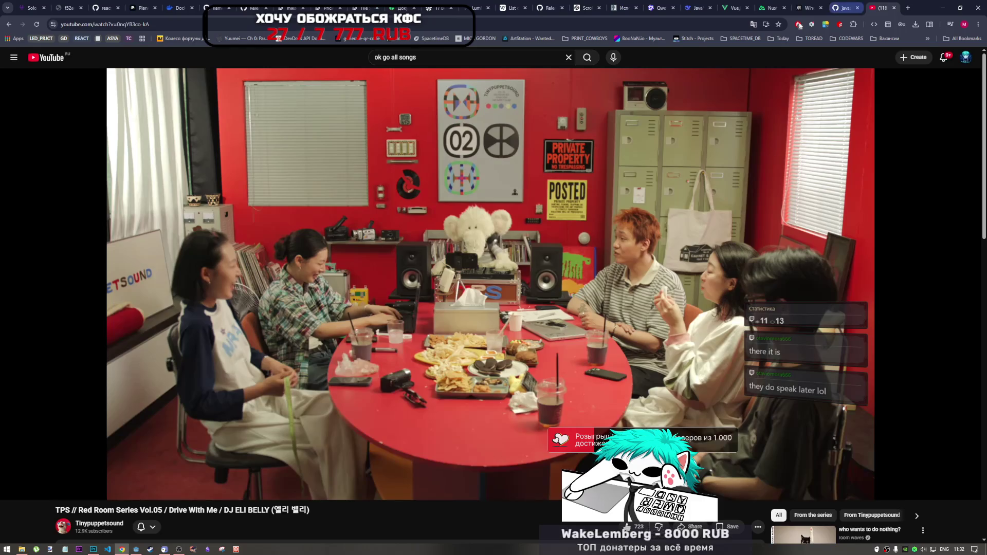
- Play the 1986 Курьер film, pausing at 0:07 and 0:10, then skip ahead to its first scene
{"action": "left_click", "coordinate": [179, 549]}
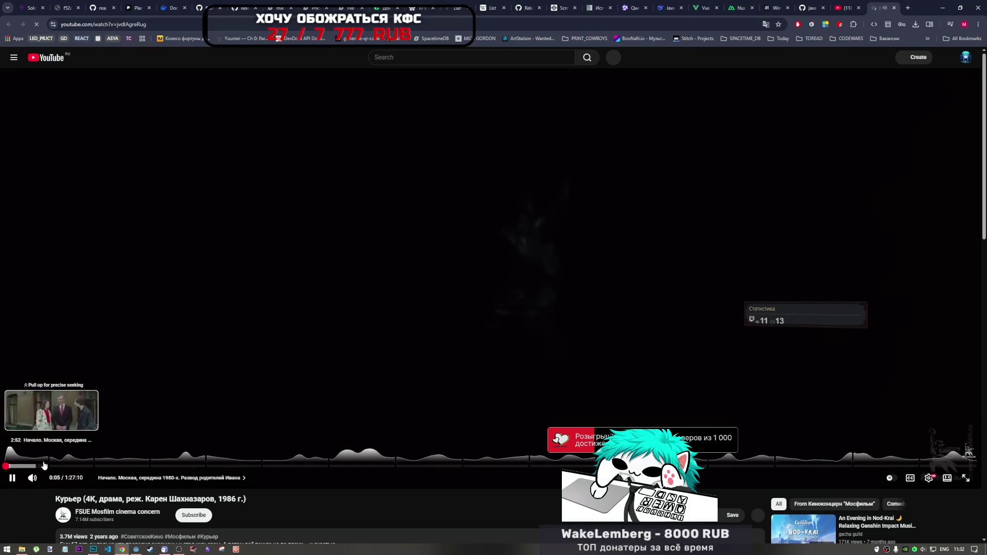
{"action": "left_click", "coordinate": [340, 320]}
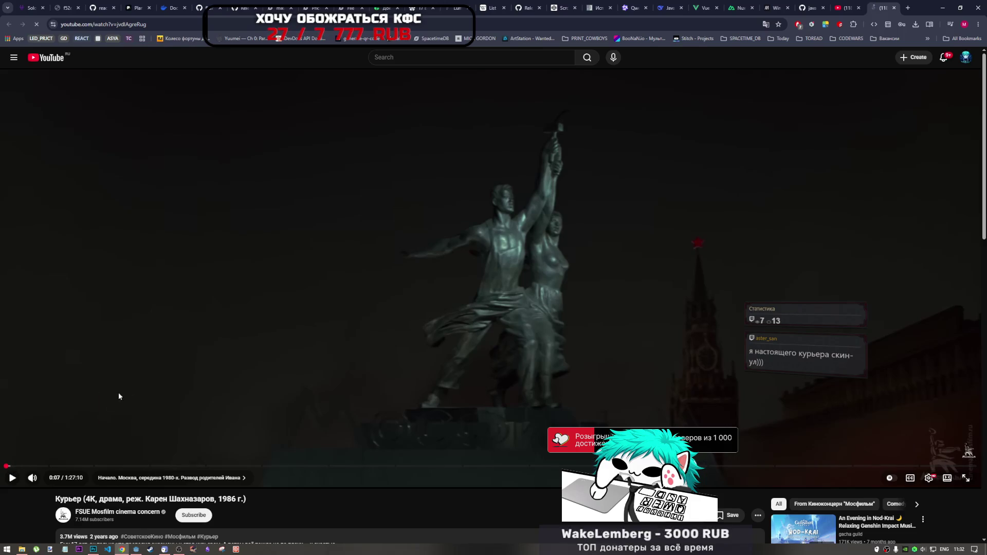
{"action": "left_click", "coordinate": [14, 452]}
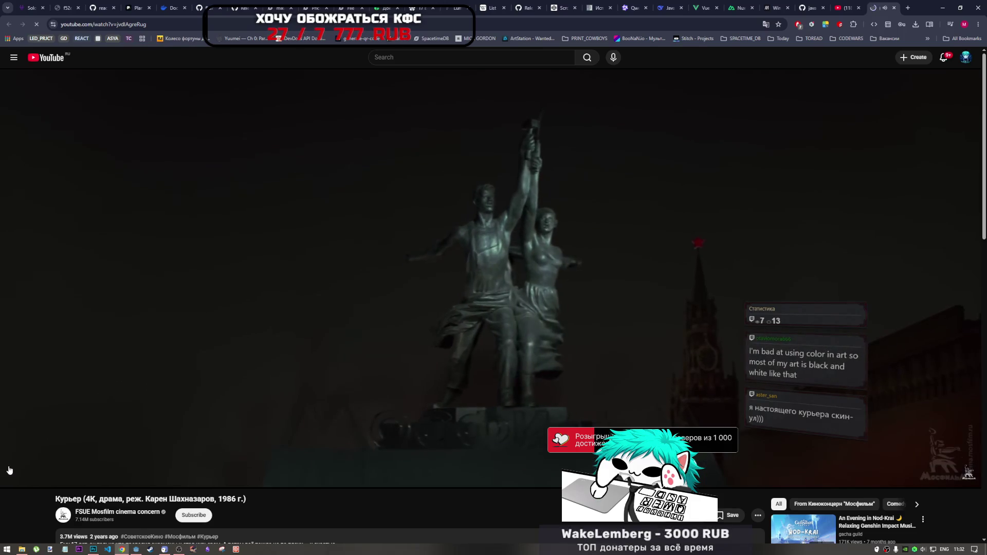
{"action": "left_click", "coordinate": [467, 232]}
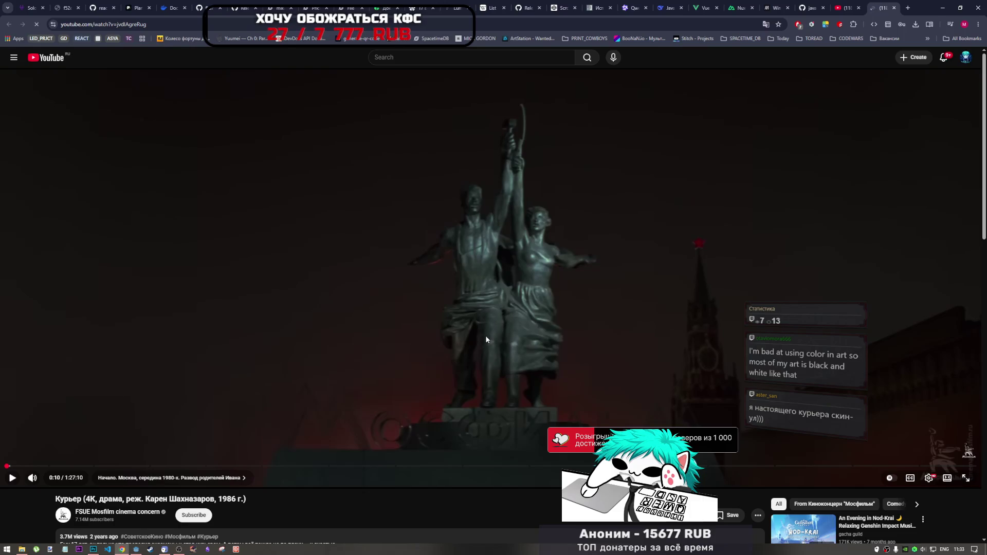
{"action": "left_click", "coordinate": [450, 284]}
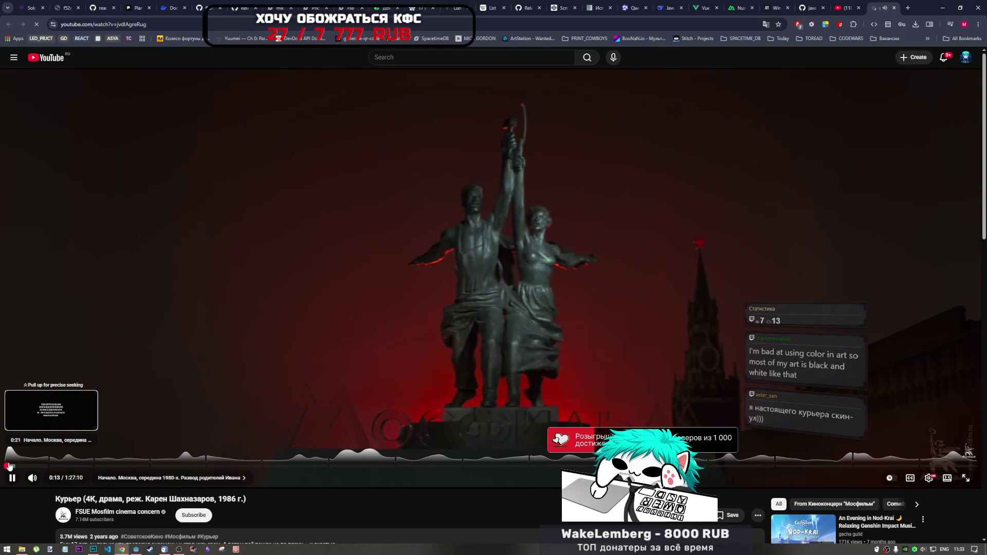
{"action": "left_click", "coordinate": [9, 466]}
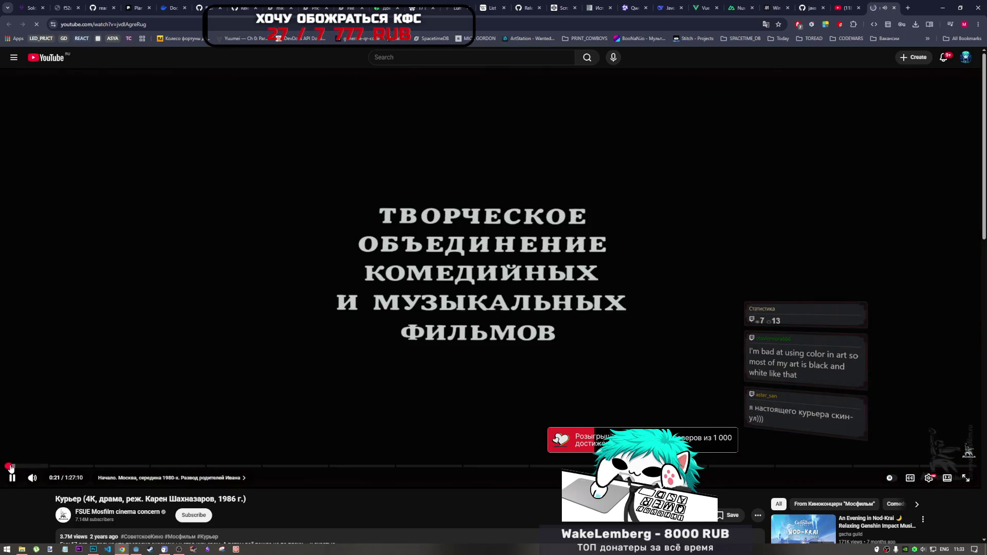
{"action": "left_click", "coordinate": [11, 466]}
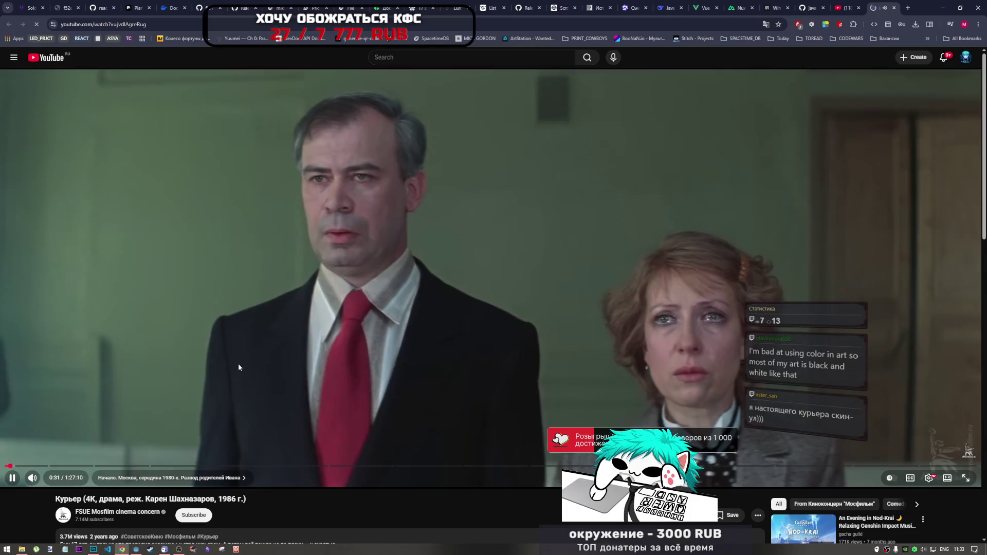
{"action": "left_click", "coordinate": [252, 362]}
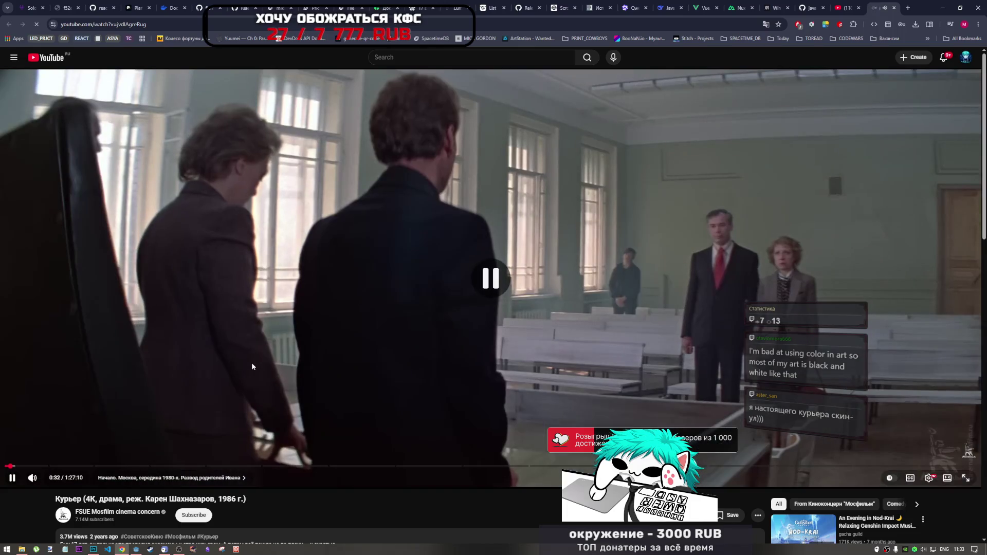
- Close the Курьер film and resume the Red Room Series Vol.05 video
{"action": "left_click", "coordinate": [894, 8]}
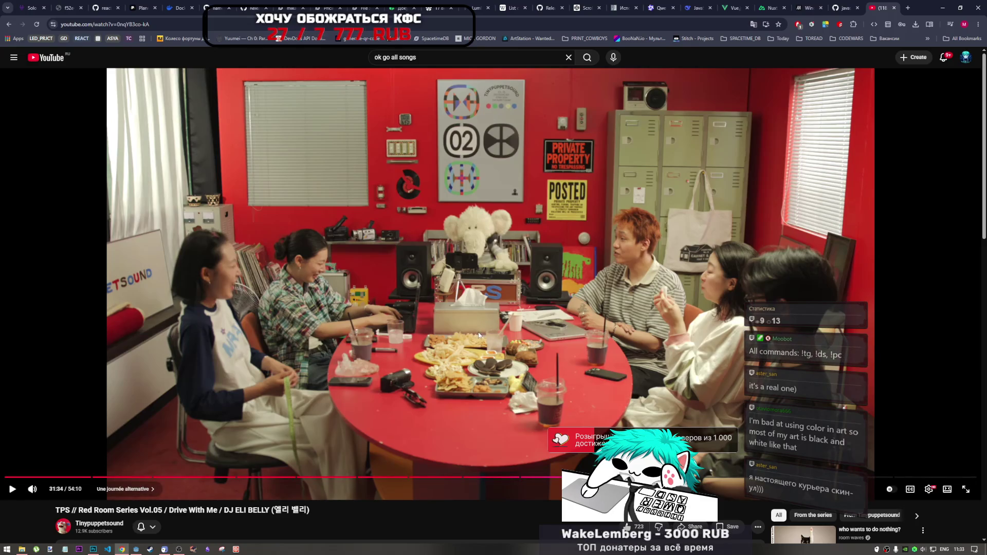
{"action": "left_click", "coordinate": [530, 302]}
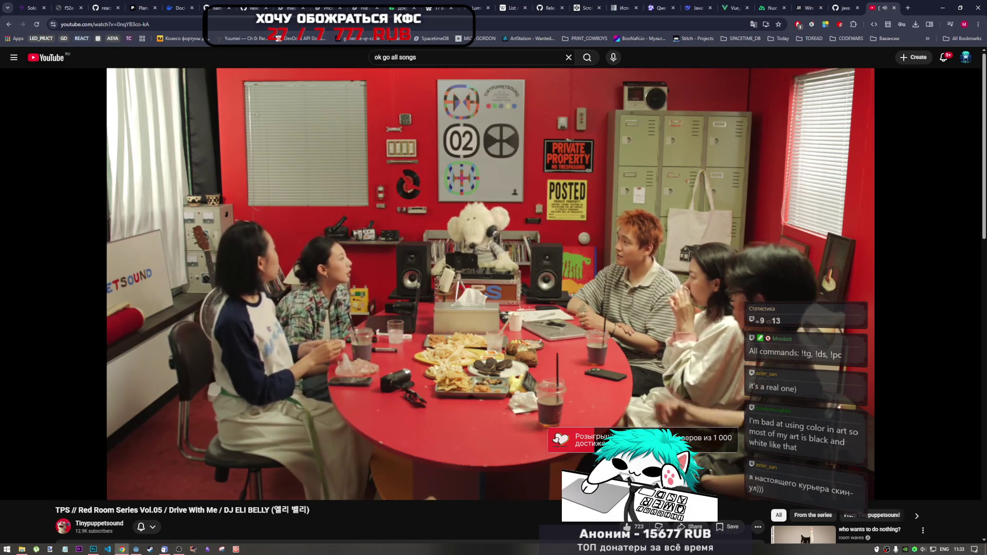
{"action": "mouse_move", "coordinate": [649, 340]}
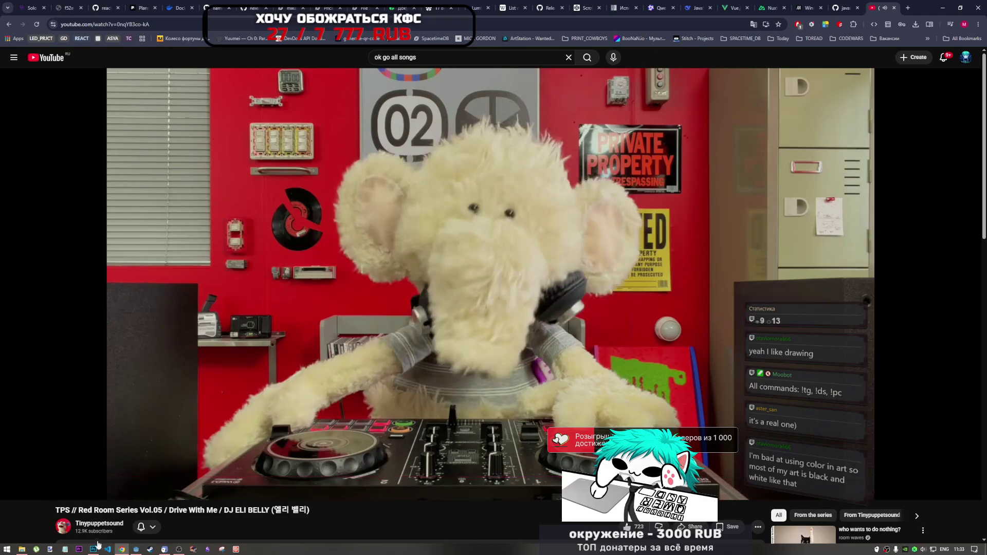
- Return to char_anim.psd and toggle cowboy frame 6's visibility on and off
{"action": "left_click", "coordinate": [93, 549]}
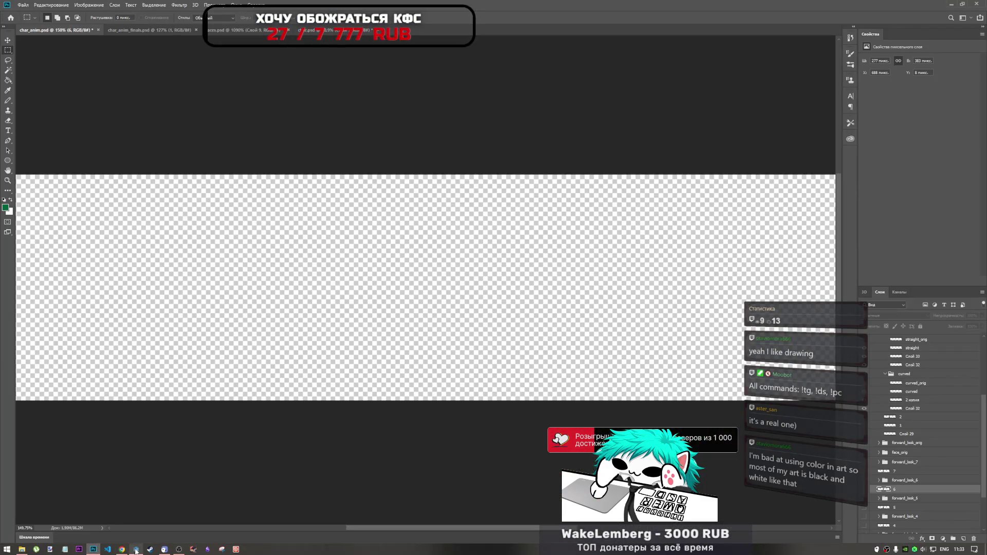
{"action": "scroll", "coordinate": [650, 384], "scroll_direction": "down", "scroll_amount": 5}
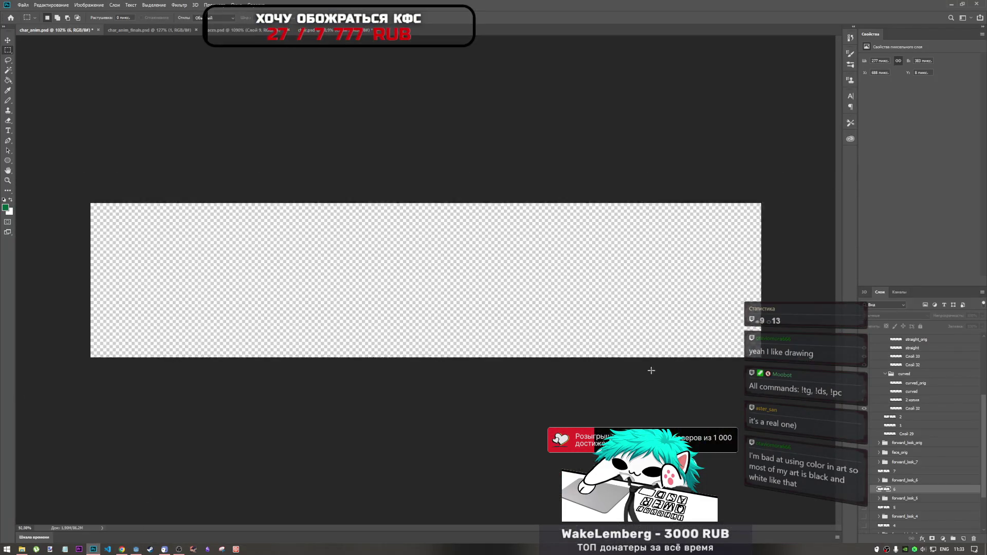
{"action": "scroll", "coordinate": [536, 289], "scroll_direction": "up", "scroll_amount": 3}
{"action": "scroll", "coordinate": [586, 348], "scroll_direction": "down", "scroll_amount": 1}
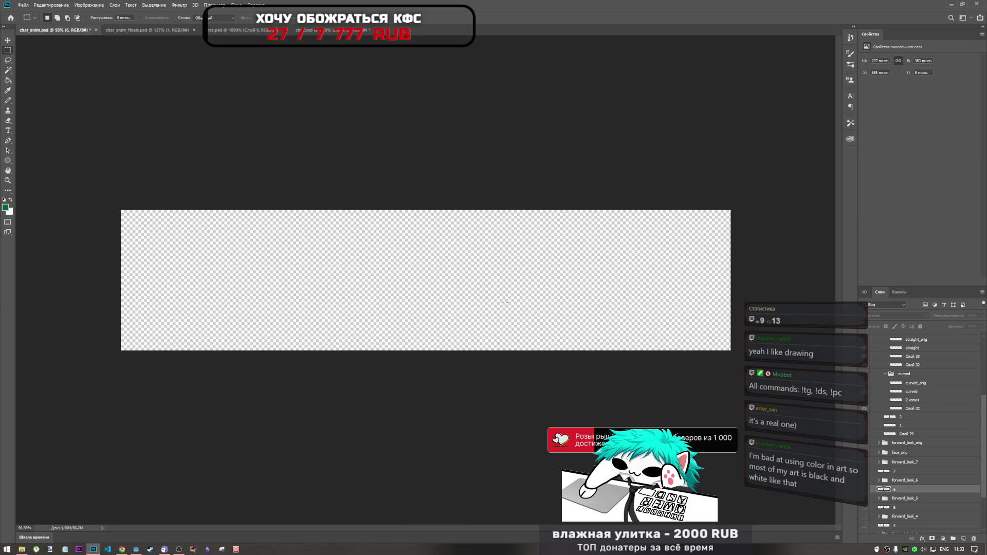
{"action": "scroll", "coordinate": [665, 402], "scroll_direction": "up", "scroll_amount": 3}
{"action": "scroll", "coordinate": [876, 462], "scroll_direction": "down", "scroll_amount": 4}
{"action": "scroll", "coordinate": [876, 462], "scroll_direction": "down", "scroll_amount": 2}
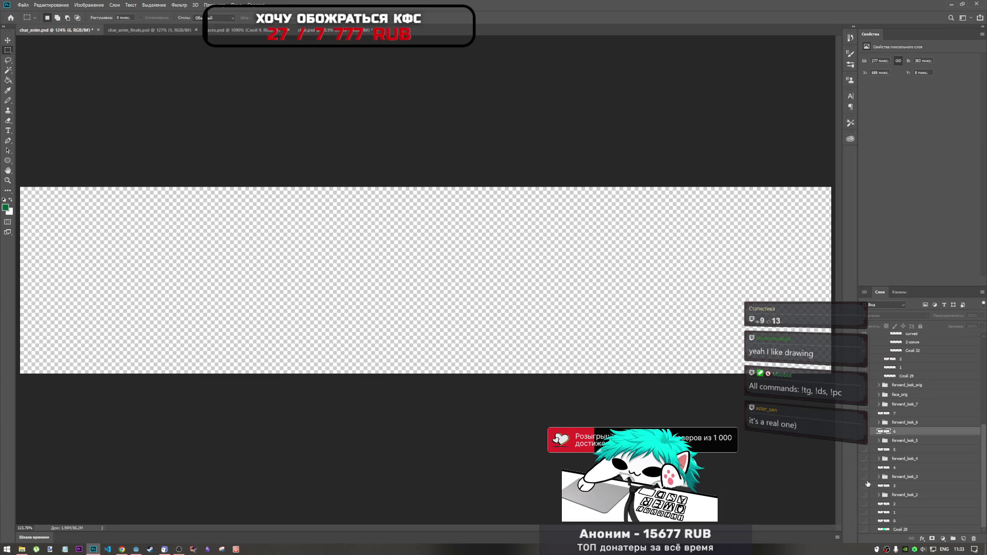
{"action": "left_click", "coordinate": [863, 436]}
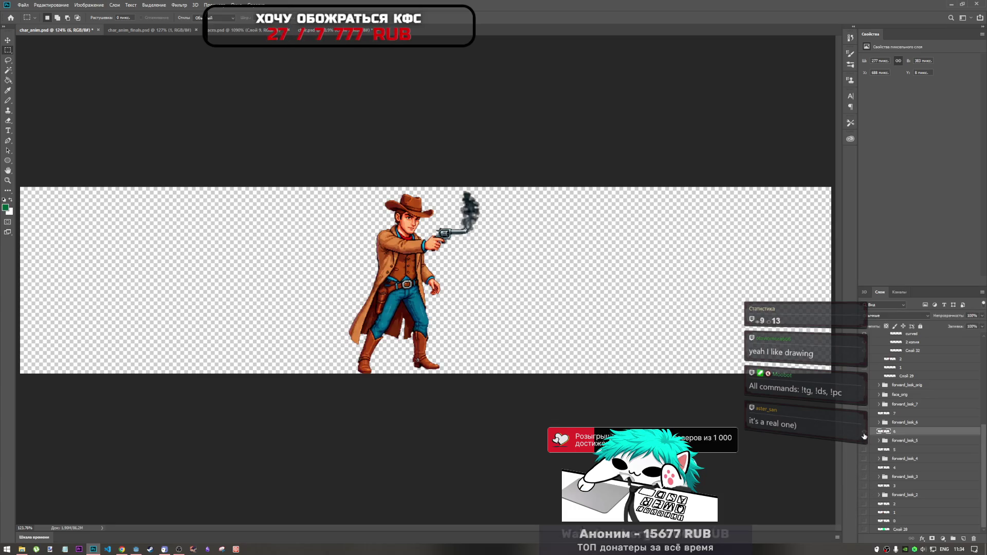
{"action": "left_click", "coordinate": [864, 436]}
{"action": "left_click", "coordinate": [865, 437]}
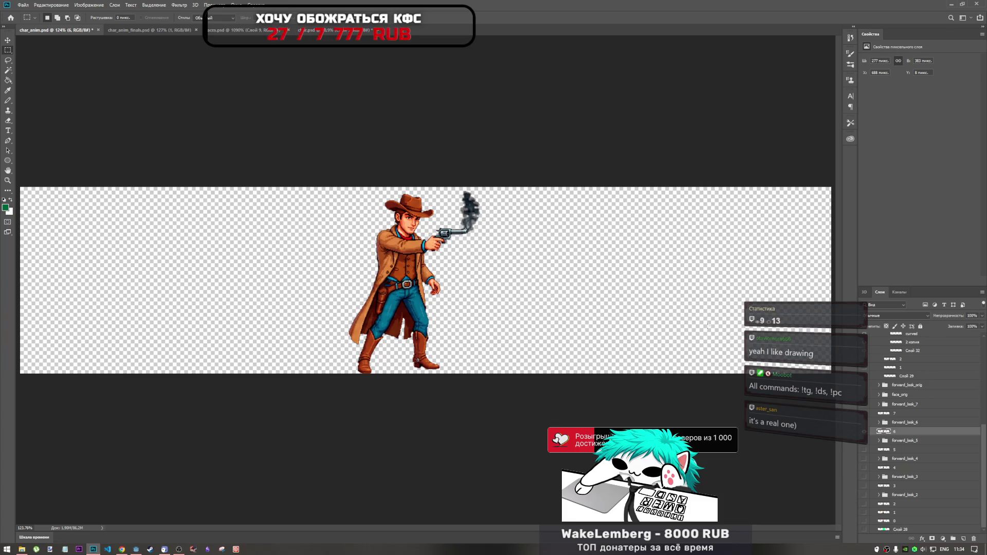
- Step through cowboy frames 5, 4 and 3 and the forward_look faces, hiding each after viewing
{"action": "scroll", "coordinate": [458, 356], "scroll_direction": "up", "scroll_amount": 3}
{"action": "scroll", "coordinate": [458, 356], "scroll_direction": "down", "scroll_amount": 2}
{"action": "scroll", "coordinate": [457, 356], "scroll_direction": "up", "scroll_amount": 1}
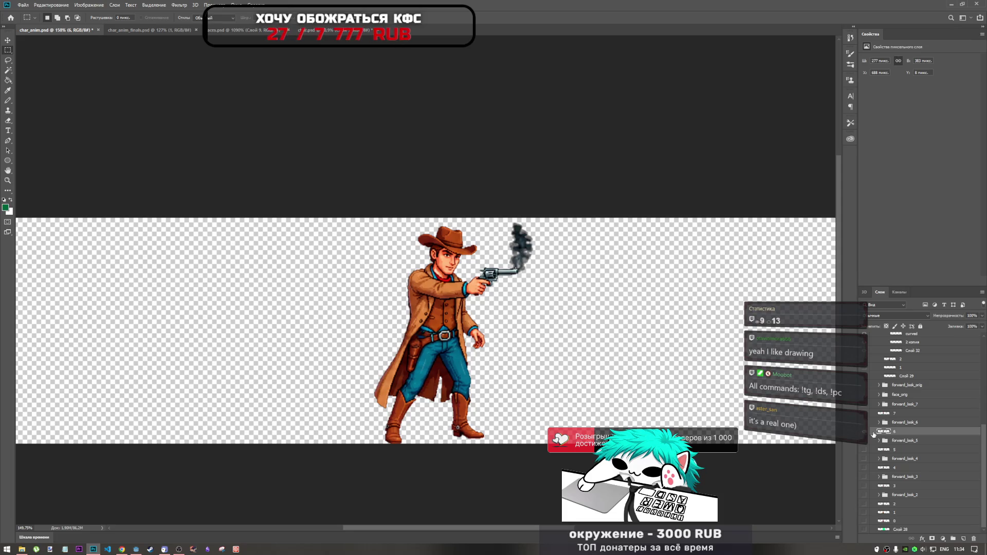
{"action": "left_click", "coordinate": [867, 436]}
{"action": "left_click", "coordinate": [864, 450]}
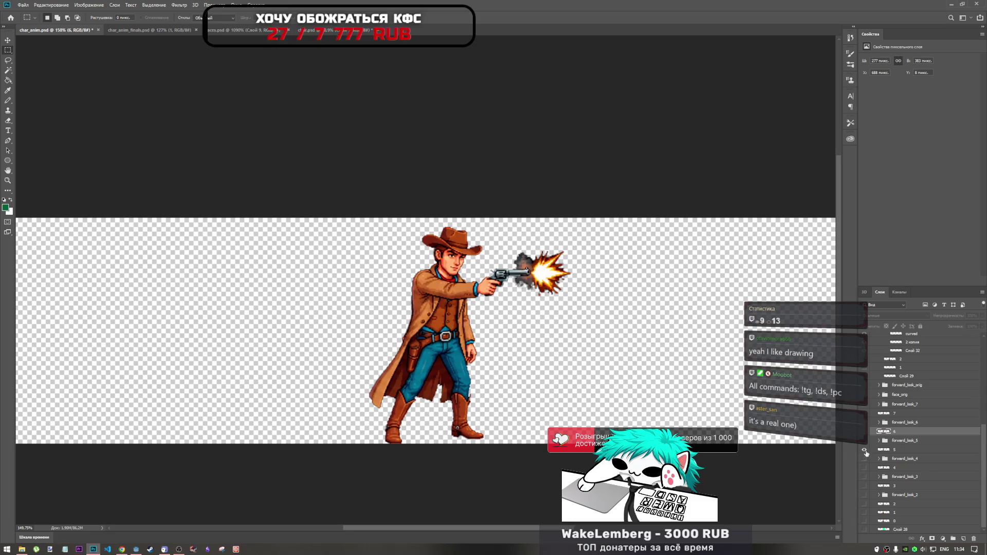
{"action": "left_click", "coordinate": [866, 453]}
{"action": "left_click", "coordinate": [864, 458]}
{"action": "left_click", "coordinate": [864, 458]}
{"action": "left_click", "coordinate": [864, 468]}
{"action": "left_click", "coordinate": [864, 468]}
{"action": "left_click", "coordinate": [863, 476]}
{"action": "left_click", "coordinate": [863, 477]}
{"action": "left_click", "coordinate": [864, 485]}
{"action": "left_click", "coordinate": [864, 485]}
- Check frame 2 and the forward_look_2 face, then leave gun-pointing frame 4 visible
{"action": "left_click", "coordinate": [864, 504]}
{"action": "left_click", "coordinate": [864, 503]}
{"action": "left_click", "coordinate": [864, 494]}
{"action": "left_click", "coordinate": [863, 494]}
{"action": "left_click", "coordinate": [863, 503]}
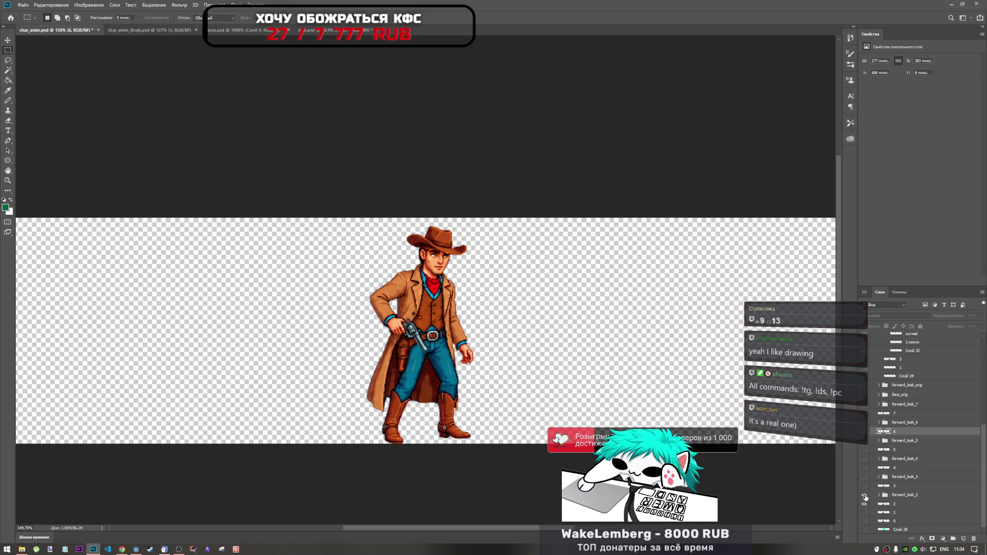
{"action": "left_click", "coordinate": [864, 504]}
{"action": "left_click", "coordinate": [864, 468]}
{"action": "left_click", "coordinate": [863, 467]}
{"action": "left_click", "coordinate": [864, 468]}
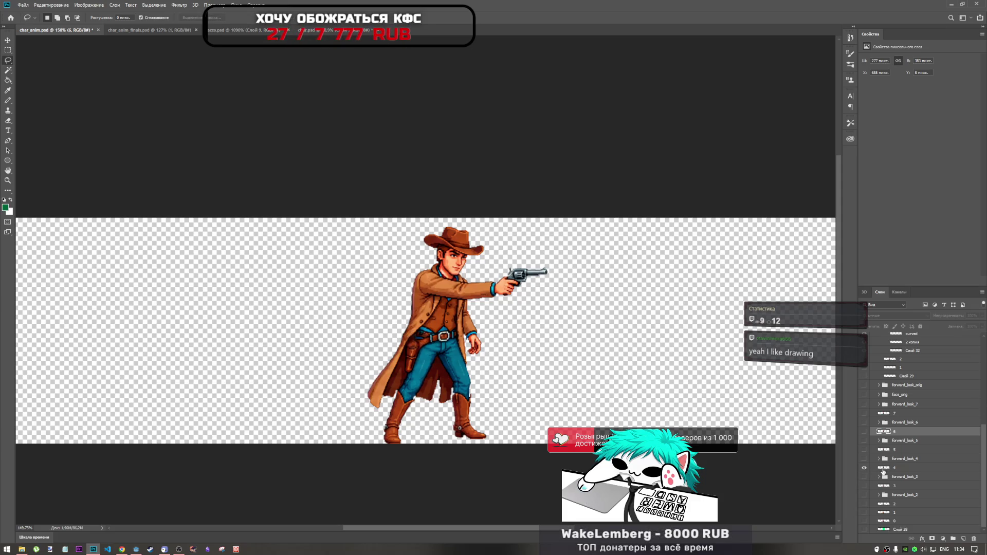
- Make frame 4 the active layer and briefly hide and reshow it
{"action": "left_click", "coordinate": [882, 467]}
{"action": "left_click", "coordinate": [864, 467]}
{"action": "left_click", "coordinate": [864, 468]}
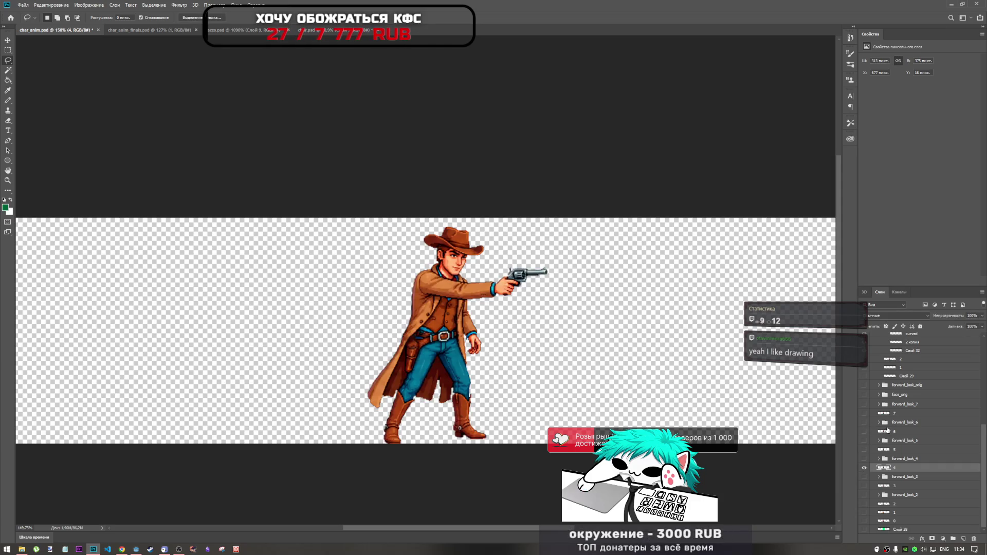
{"action": "scroll", "coordinate": [885, 431], "scroll_direction": "up", "scroll_amount": 2}
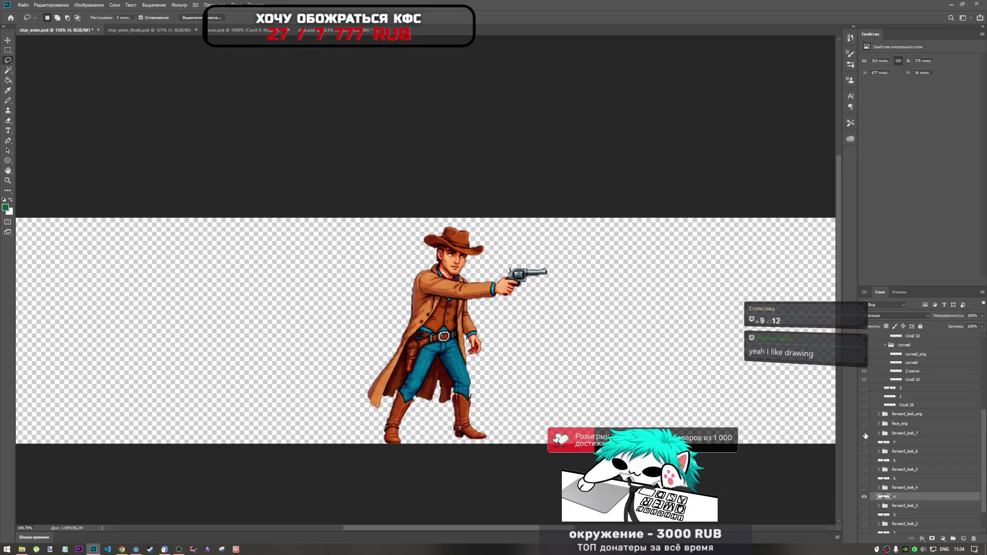
{"action": "scroll", "coordinate": [899, 437], "scroll_direction": "up", "scroll_amount": 5}
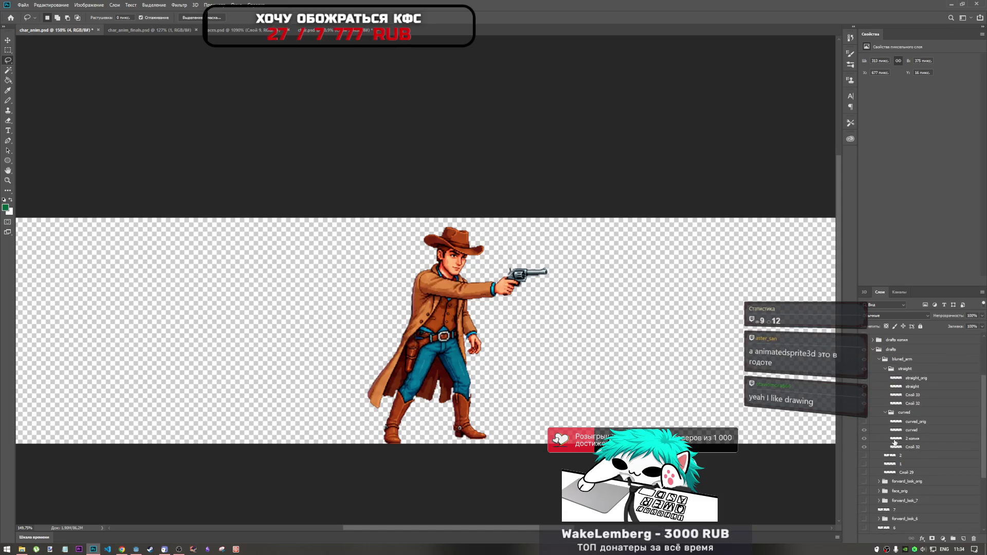
{"action": "scroll", "coordinate": [879, 441], "scroll_direction": "up", "scroll_amount": 1}
- Show the curved arm drafts, hide frame 4, run Select Pixels on curved_orig, and fit the canvas
{"action": "left_click", "coordinate": [864, 433]}
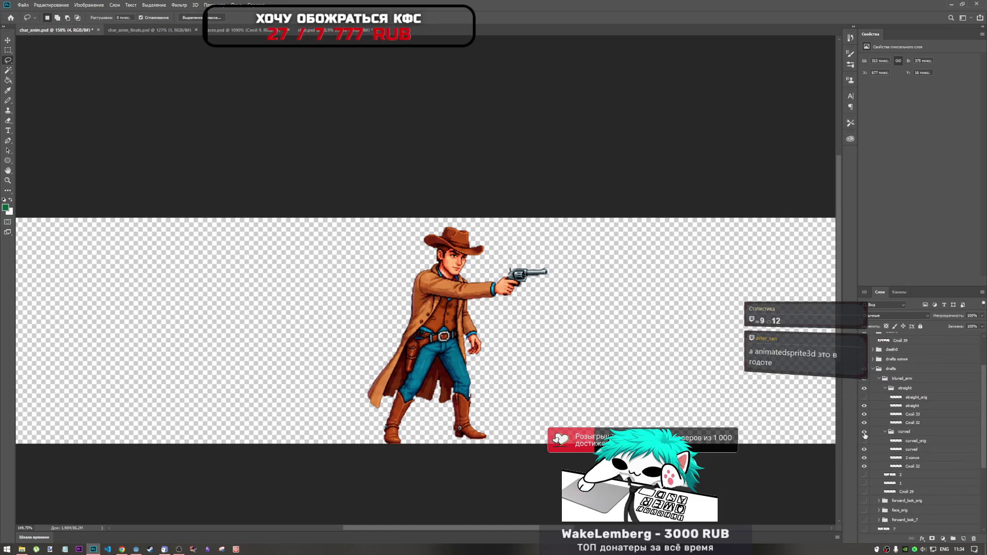
{"action": "scroll", "coordinate": [869, 462], "scroll_direction": "down", "scroll_amount": 5}
{"action": "left_click", "coordinate": [867, 486]}
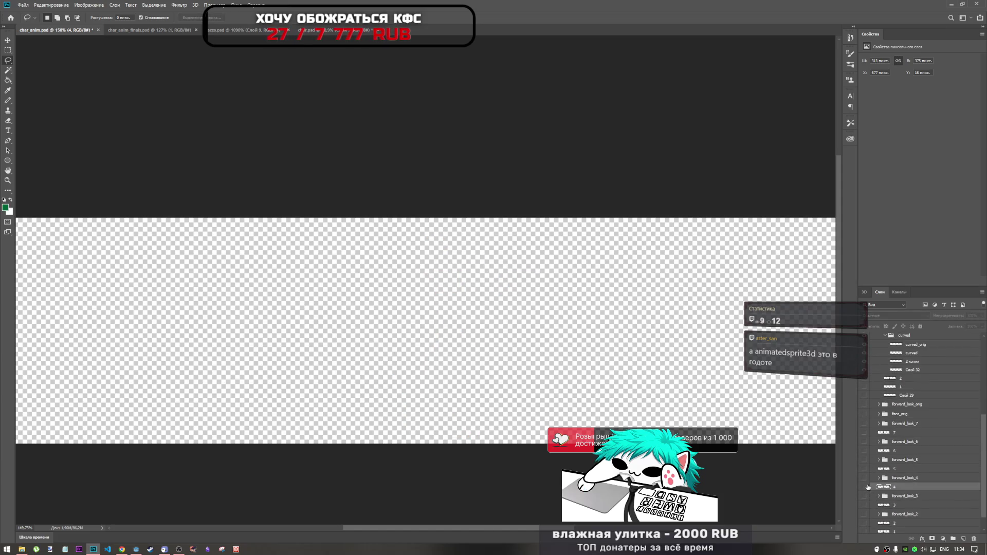
{"action": "scroll", "coordinate": [899, 437], "scroll_direction": "up", "scroll_amount": 5}
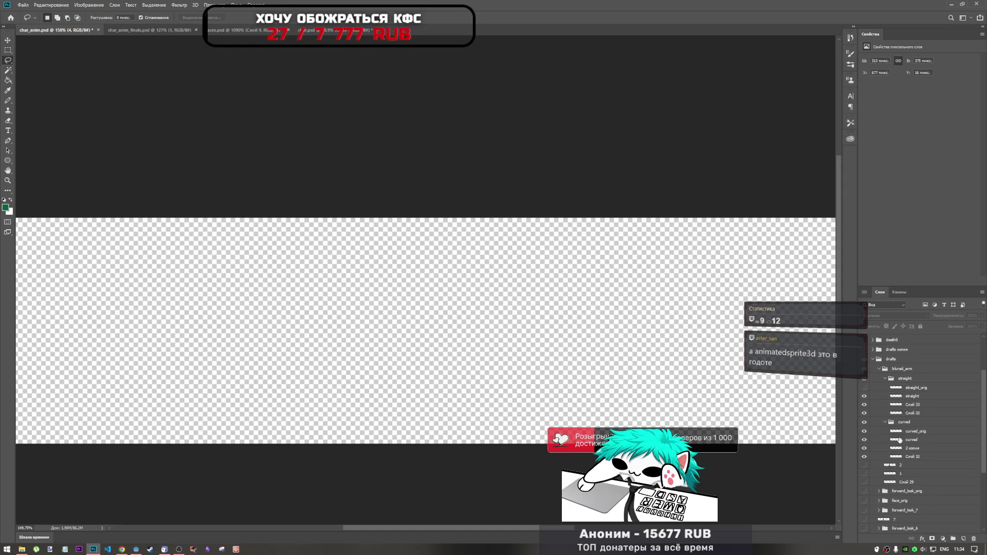
{"action": "right_click", "coordinate": [896, 434]}
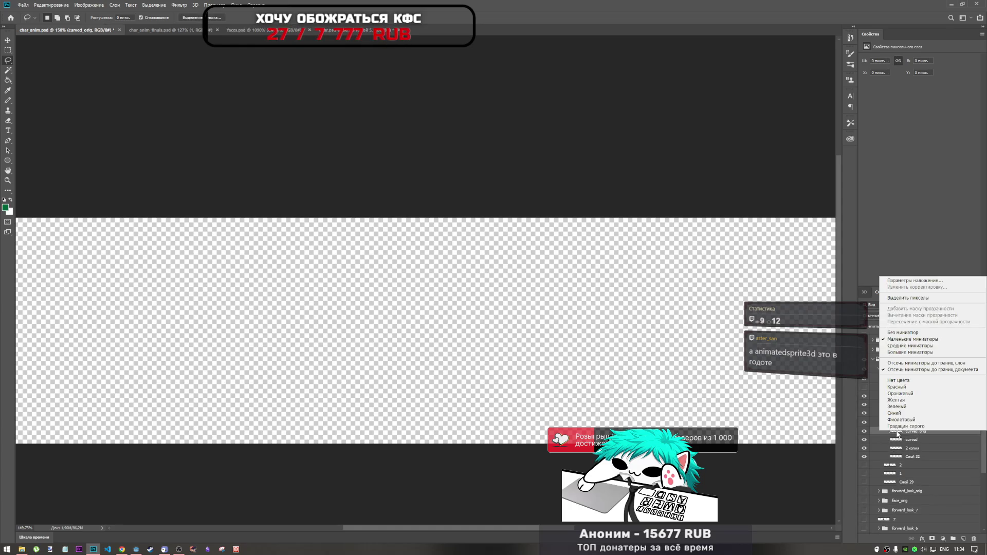
{"action": "left_click", "coordinate": [906, 298]}
{"action": "left_click", "coordinate": [481, 201]}
{"action": "key", "text": "ctrl+0"}
{"action": "key", "text": "ctrl+minus"}
{"action": "key", "text": "ctrl+0"}
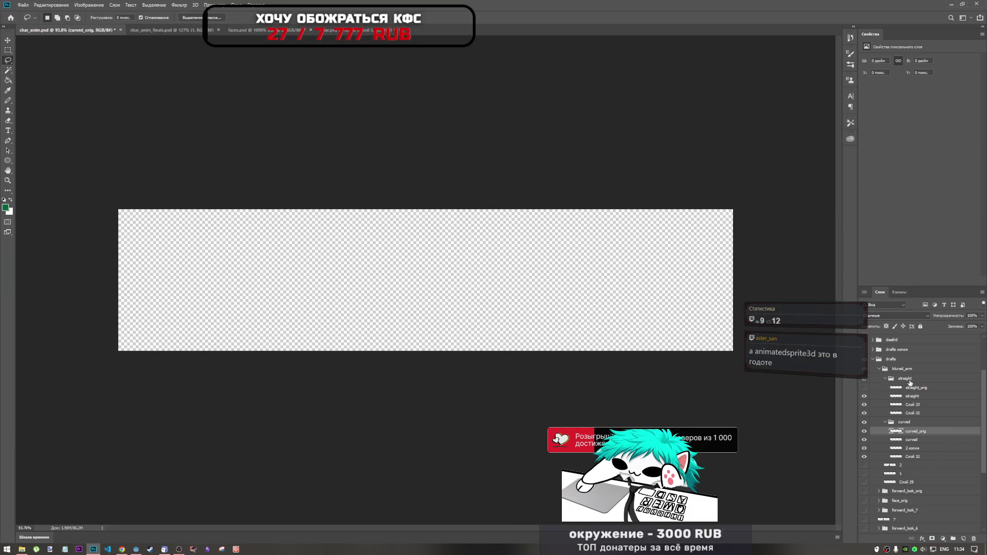
{"action": "scroll", "coordinate": [908, 384], "scroll_direction": "down", "scroll_amount": 2}
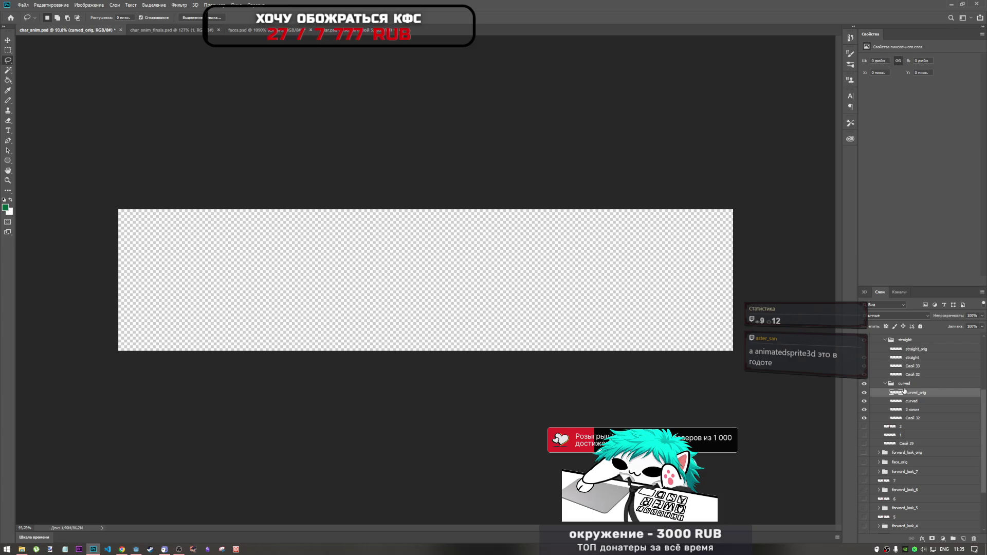
{"action": "scroll", "coordinate": [904, 392], "scroll_direction": "down", "scroll_amount": 3}
- Toggle frame 6 off and show frame 5 with the muzzle flash
{"action": "left_click", "coordinate": [888, 434]}
{"action": "left_click", "coordinate": [865, 433]}
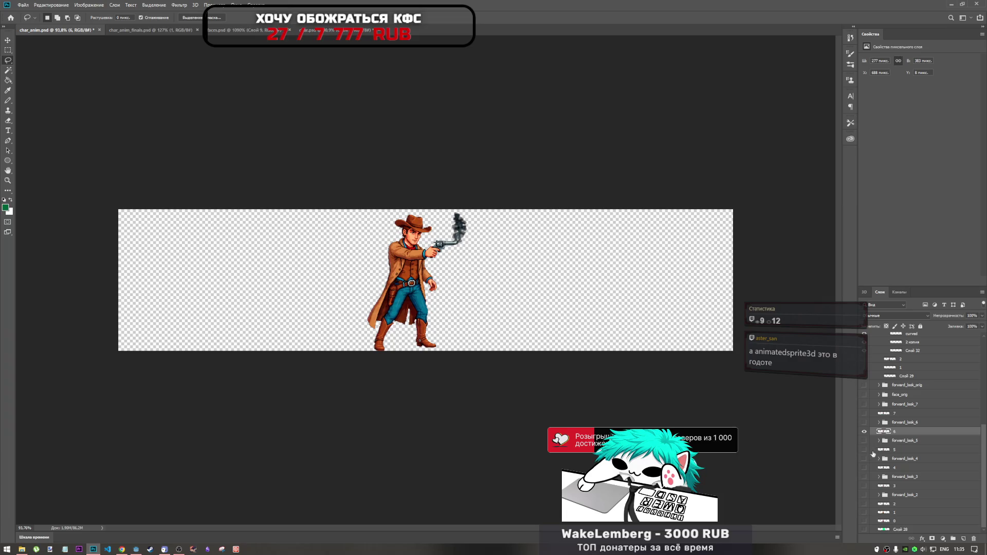
{"action": "left_click", "coordinate": [864, 430]}
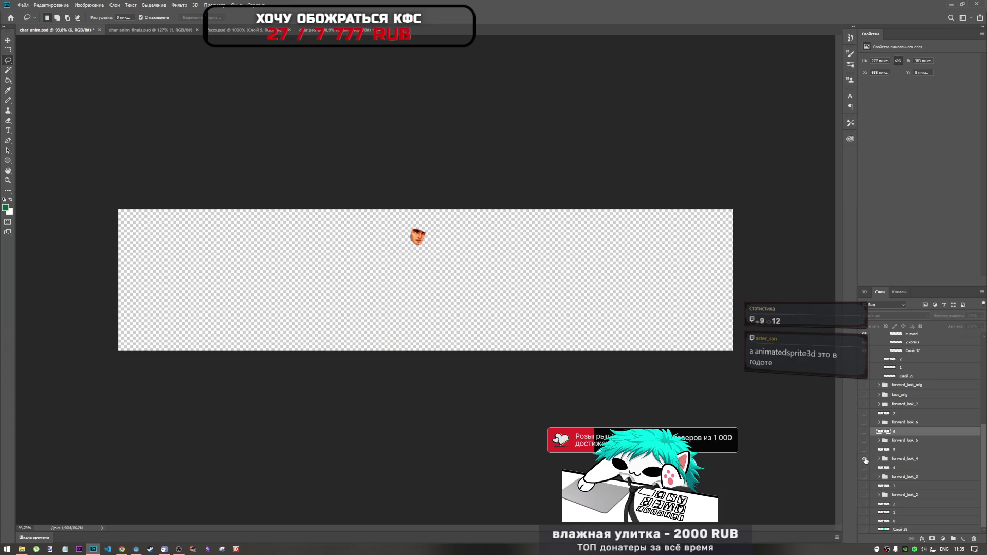
{"action": "left_click", "coordinate": [864, 449]}
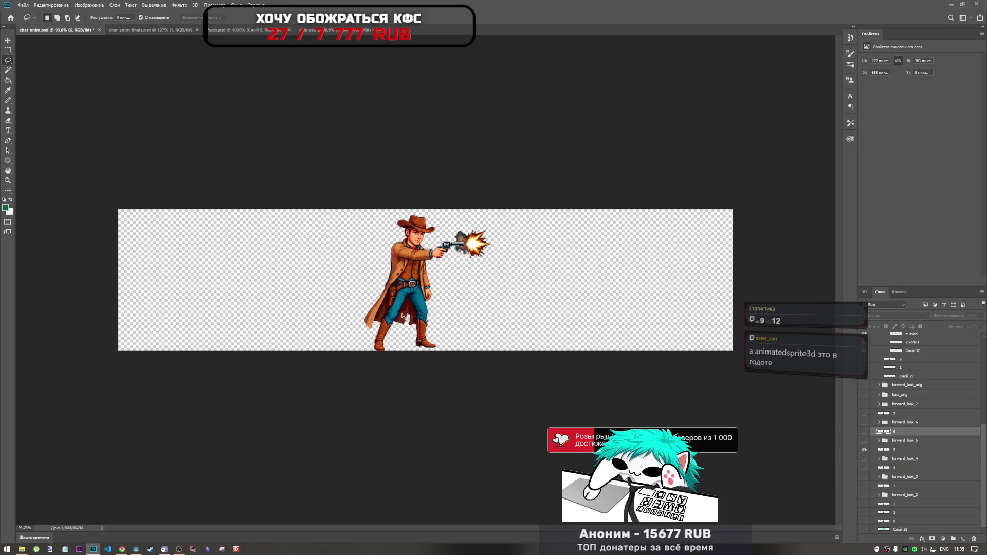
{"action": "scroll", "coordinate": [400, 304], "scroll_direction": "up", "scroll_amount": 5}
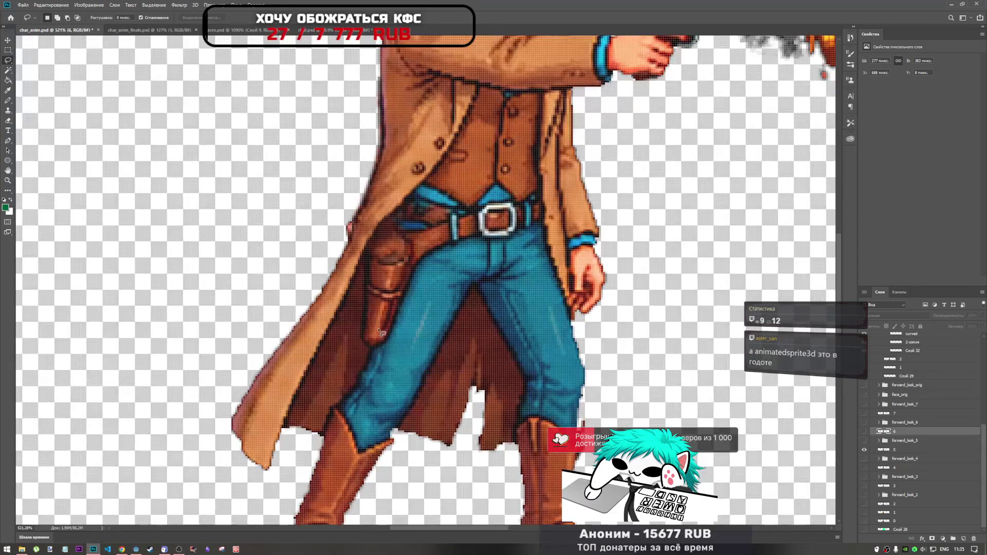
- Zoom in on the firing cowboy frame, then switch to the Godot Engine project
{"action": "scroll", "coordinate": [391, 365], "scroll_direction": "down", "scroll_amount": 2}
{"action": "scroll", "coordinate": [387, 317], "scroll_direction": "up", "scroll_amount": 2}
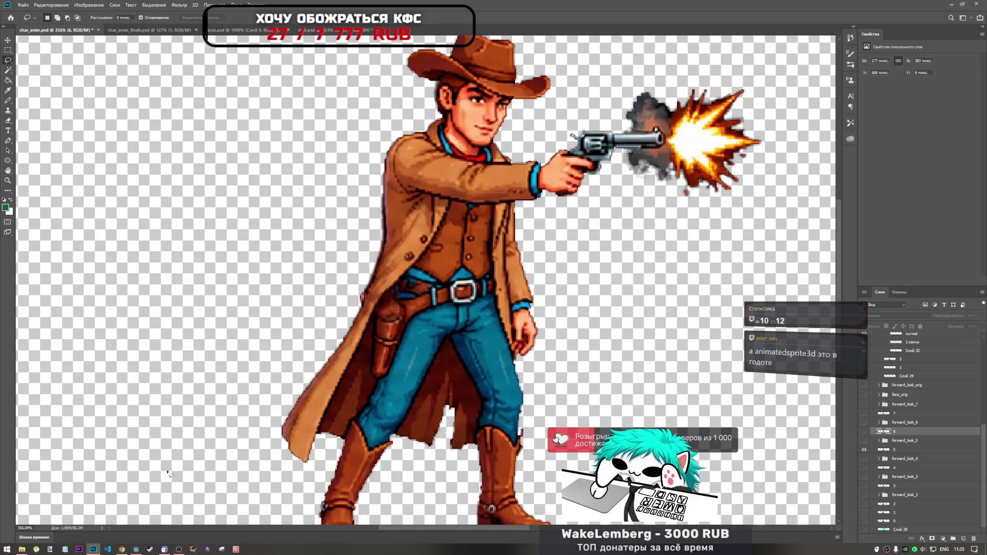
{"action": "left_click", "coordinate": [136, 548]}
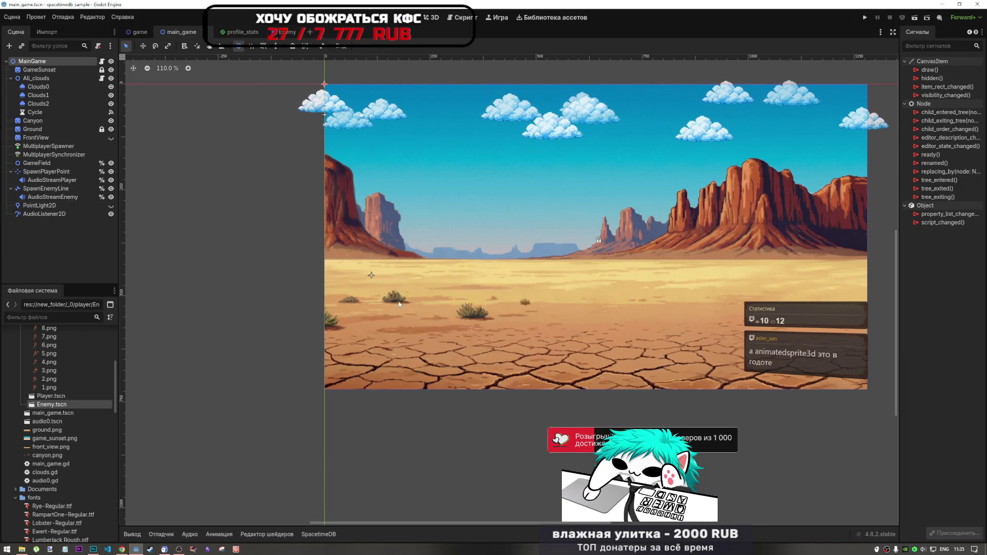
- Reset the Godot 2D scene view to 100% zoom
{"action": "scroll", "coordinate": [403, 360], "scroll_direction": "down", "scroll_amount": 8}
{"action": "key", "text": "1"}
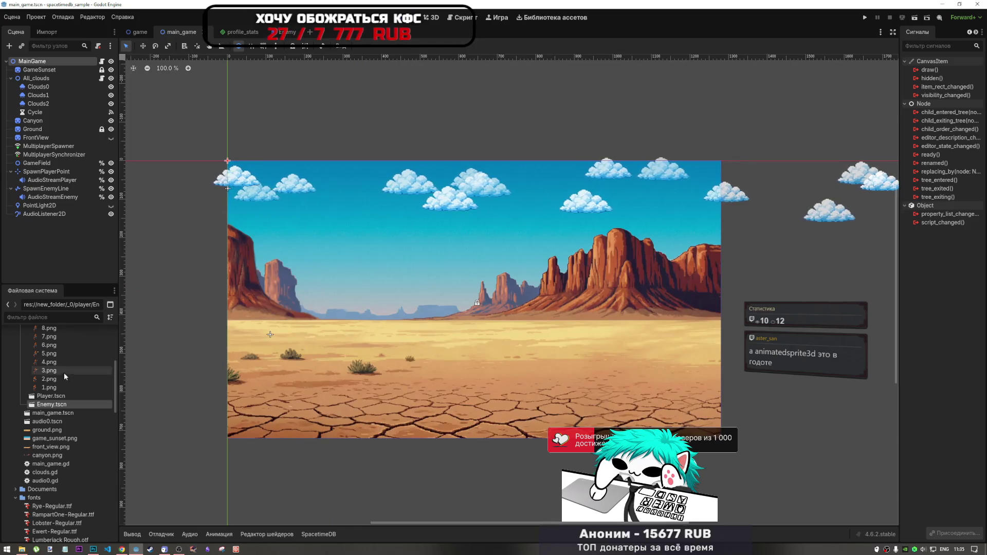
{"action": "scroll", "coordinate": [64, 391], "scroll_direction": "up", "scroll_amount": 4}
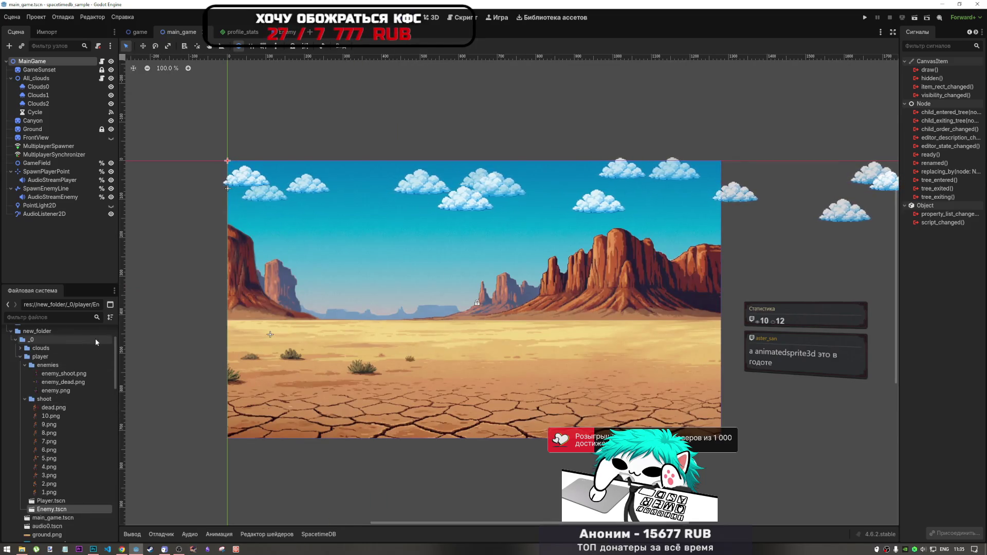
- Collapse the shoot folder under new_folder/player and open Downloads in File Explorer
{"action": "mouse_move", "coordinate": [121, 549]}
{"action": "left_click", "coordinate": [44, 398]}
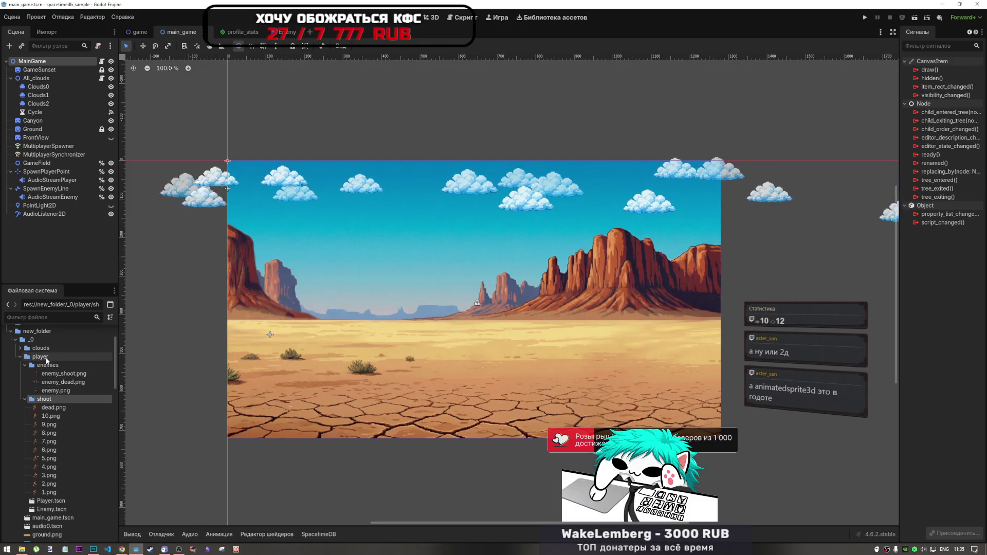
{"action": "key", "text": "Left"}
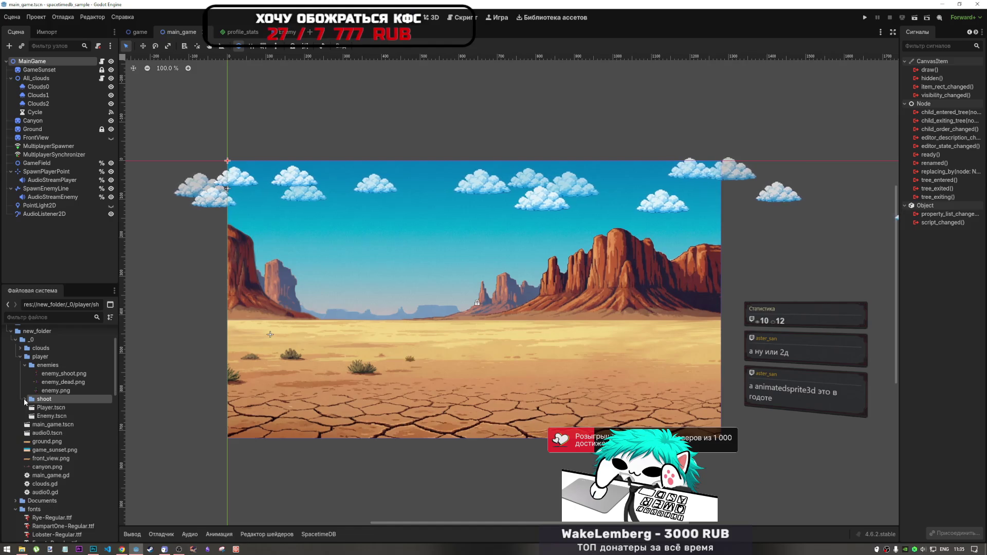
{"action": "right_click", "coordinate": [40, 358]}
{"action": "key", "text": "Escape"}
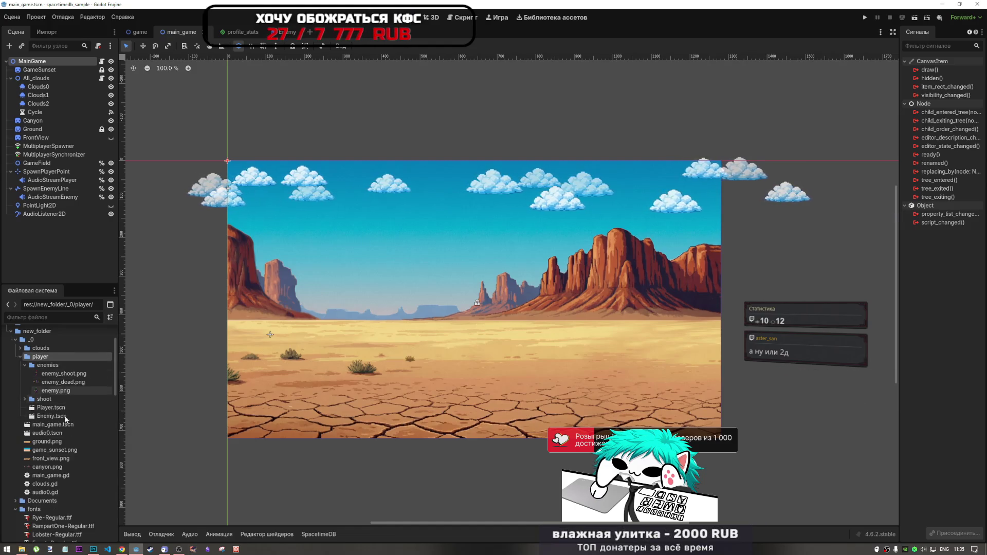
{"action": "left_click", "coordinate": [21, 549]}
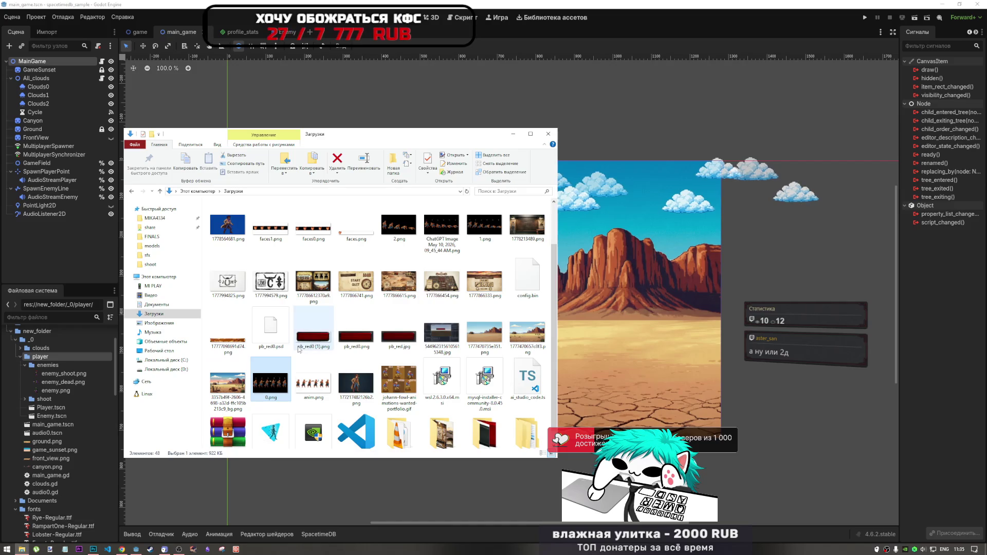
- Minimize File Explorer to view the Godot scene, then bring Downloads back up
{"action": "scroll", "coordinate": [298, 349], "scroll_direction": "up", "scroll_amount": 1}
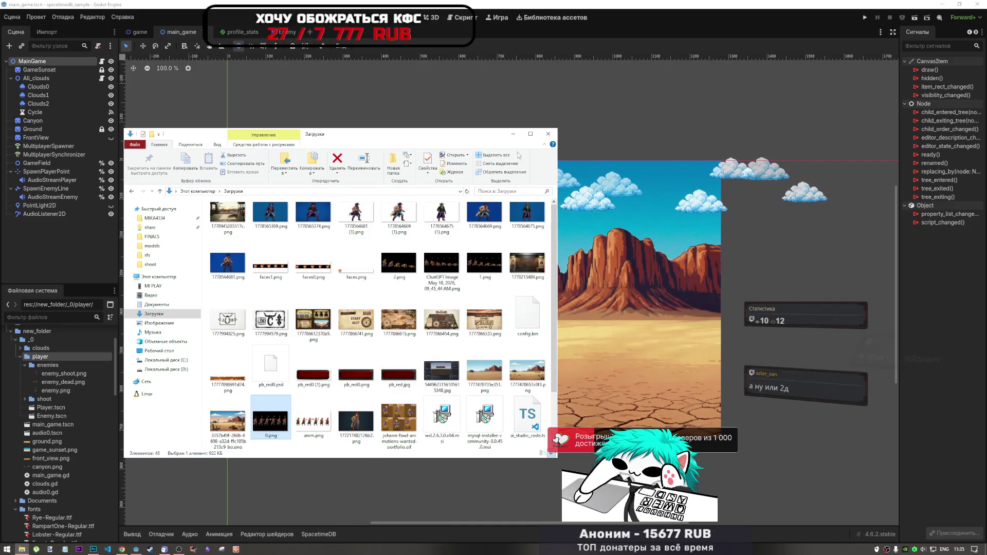
{"action": "left_click", "coordinate": [512, 134]}
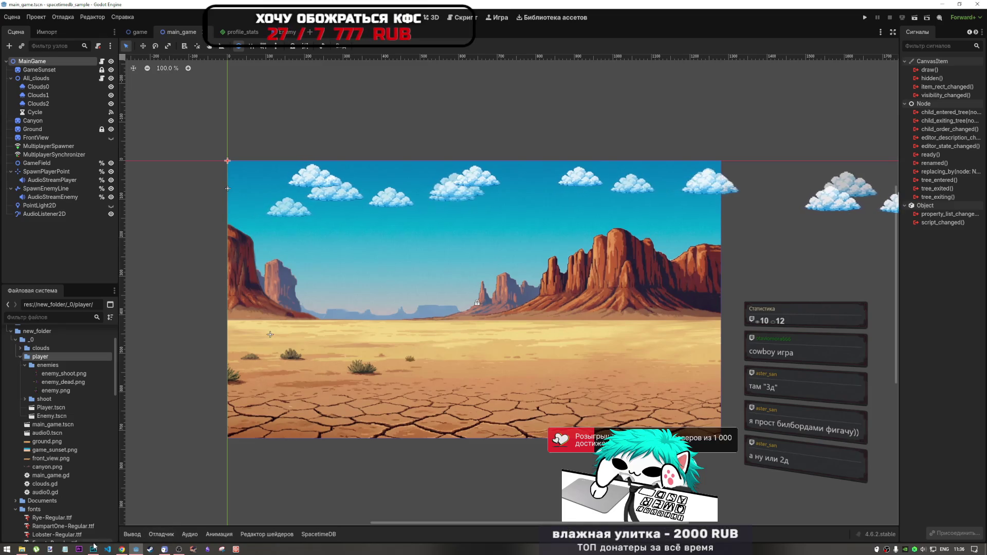
{"action": "left_click", "coordinate": [22, 548]}
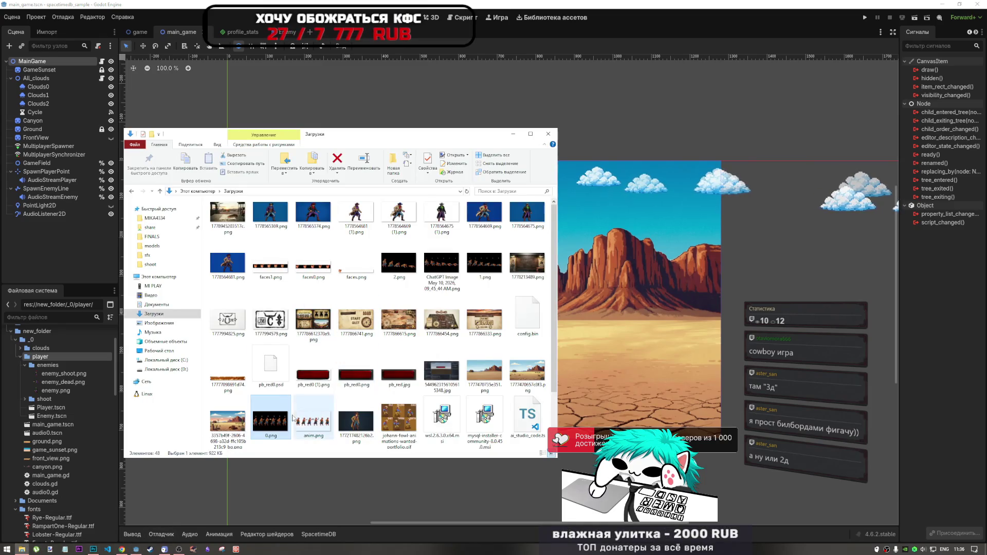
- Select pb_red0 (1).png and 0.png, then return to Godot and Photoshop
{"action": "left_click", "coordinate": [312, 373]}
{"action": "left_click", "coordinate": [270, 420]}
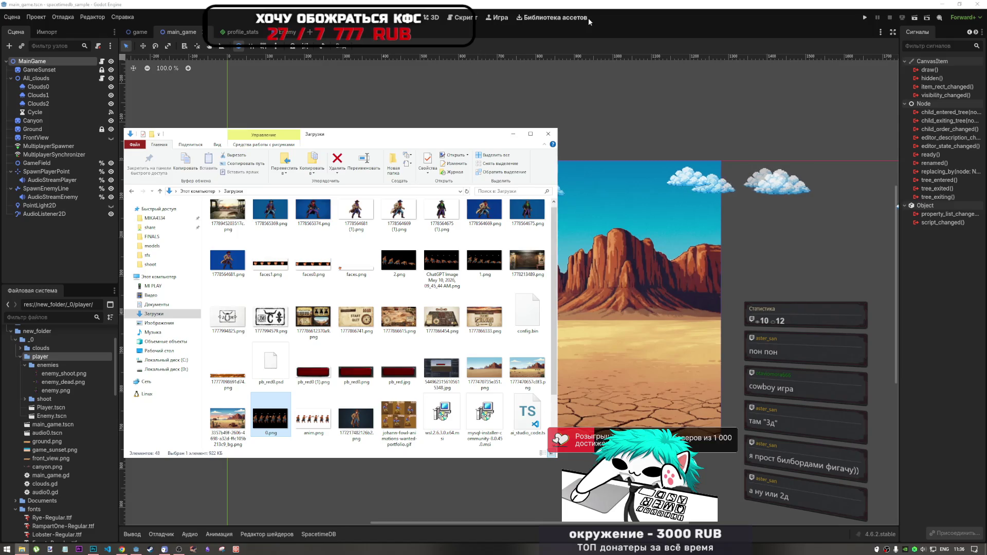
{"action": "left_click", "coordinate": [621, 17]}
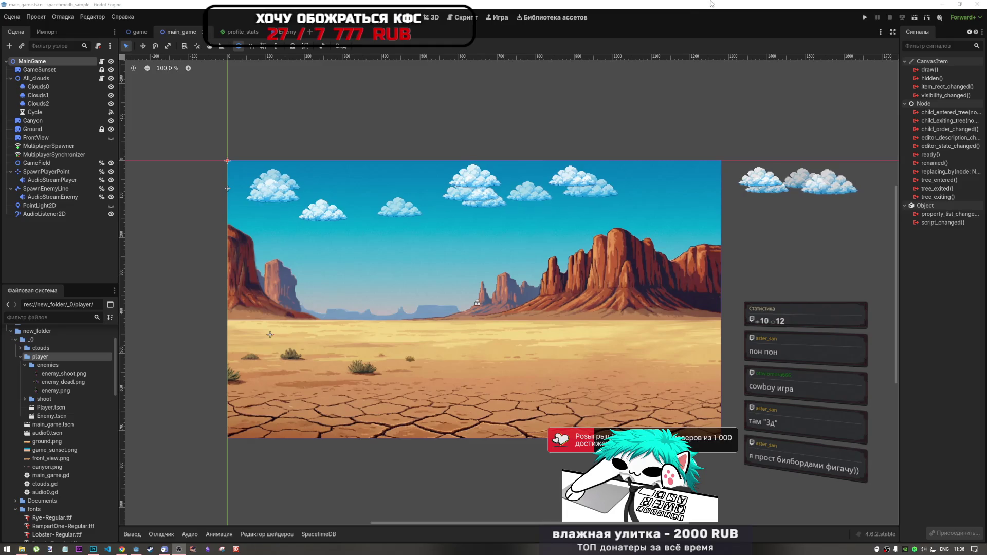
{"action": "left_click", "coordinate": [93, 549]}
- Make layer 5 the active cowboy animation frame
{"action": "scroll", "coordinate": [583, 310], "scroll_direction": "down", "scroll_amount": 5}
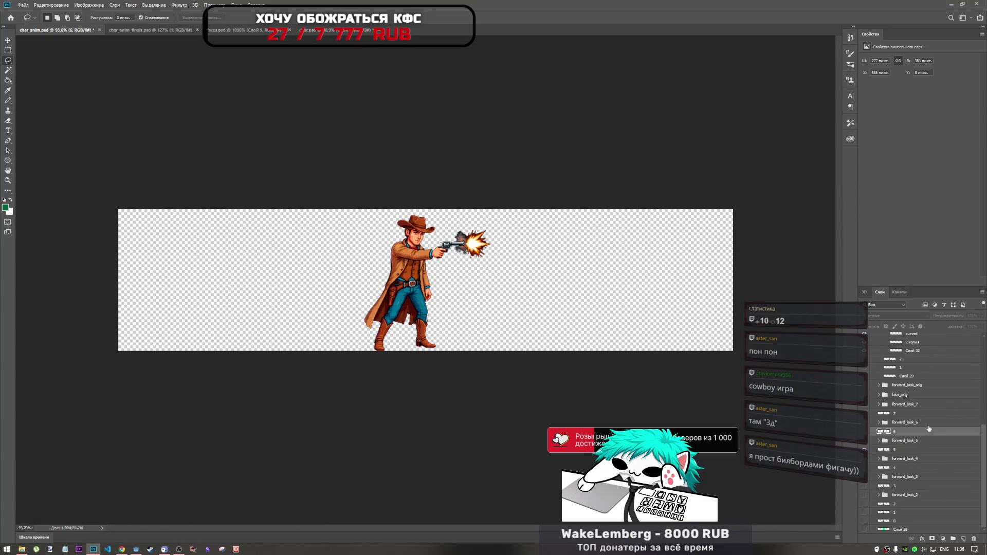
{"action": "left_click", "coordinate": [897, 450]}
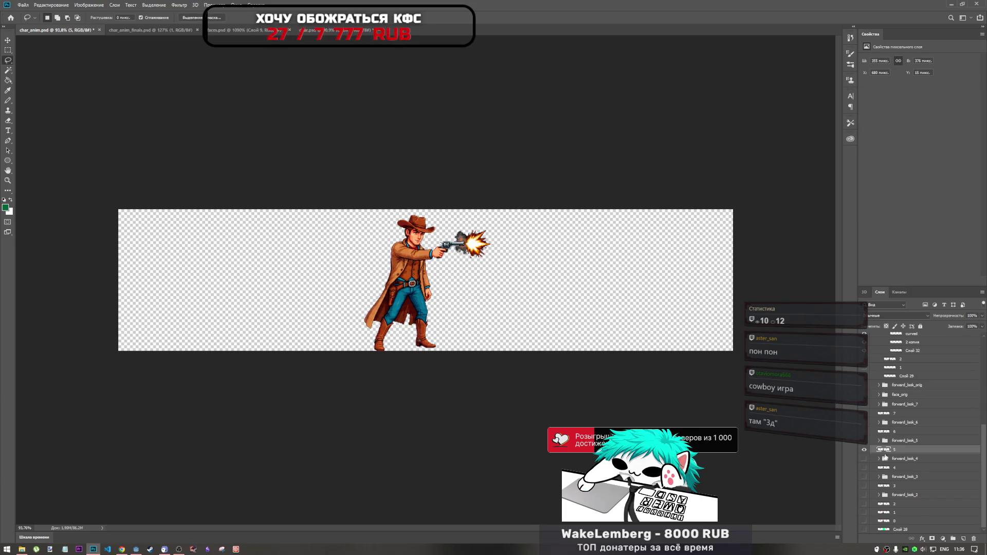
{"action": "left_click", "coordinate": [864, 450]}
{"action": "left_click", "coordinate": [864, 450]}
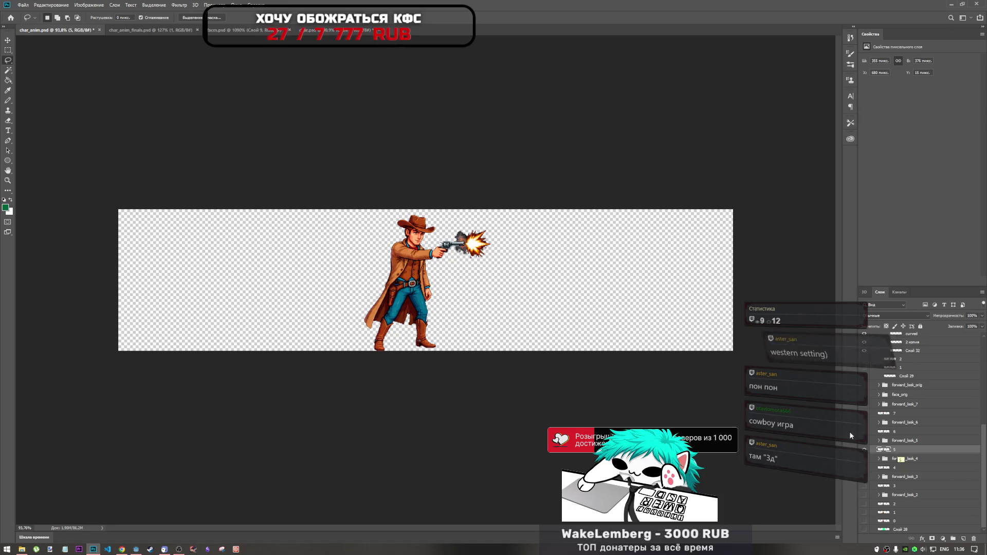
{"action": "scroll", "coordinate": [364, 267], "scroll_direction": "up", "scroll_amount": 8}
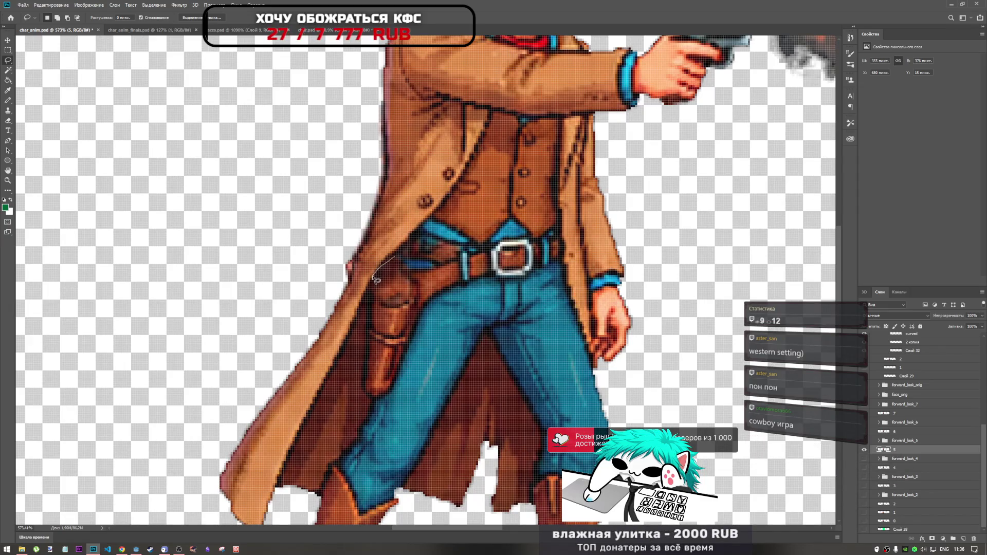
- Trace a lasso selection around the holster on the firing cowboy's hip
{"action": "left_click_drag", "start_coordinate": [372, 282], "coordinate": [369, 297]}
{"action": "scroll", "coordinate": [456, 293], "scroll_direction": "down", "scroll_amount": 2}
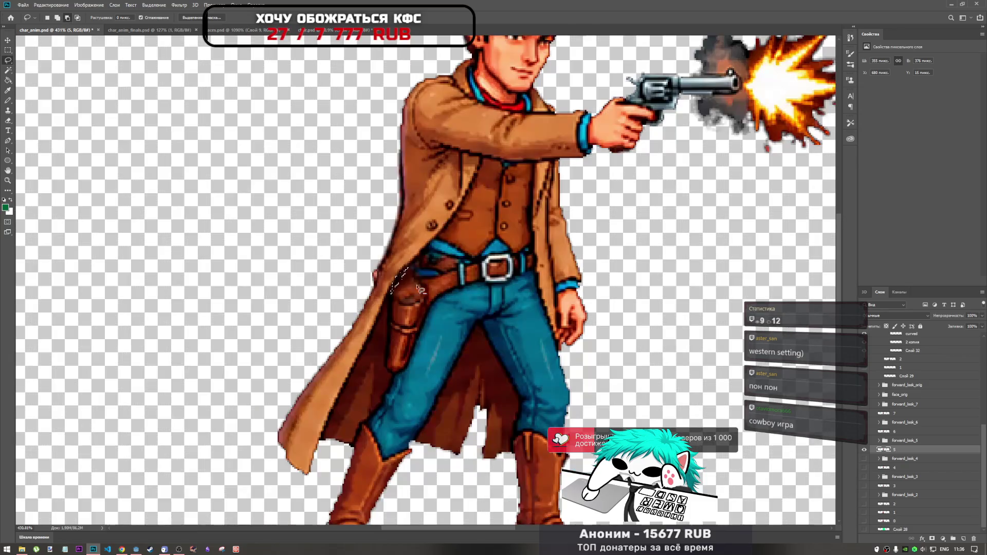
{"action": "scroll", "coordinate": [377, 279], "scroll_direction": "down", "scroll_amount": 2}
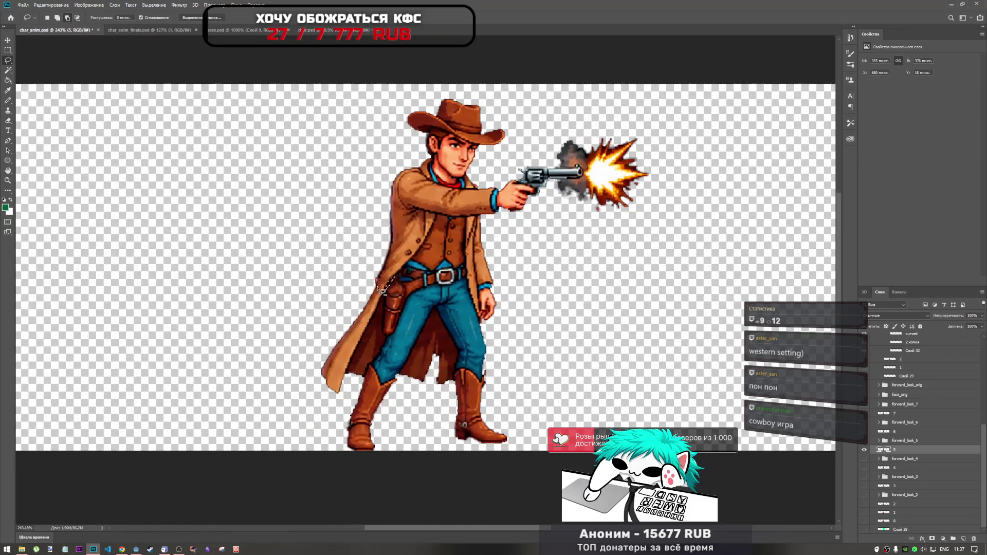
{"action": "scroll", "coordinate": [465, 280], "scroll_direction": "up", "scroll_amount": 1}
{"action": "scroll", "coordinate": [392, 276], "scroll_direction": "up", "scroll_amount": 3}
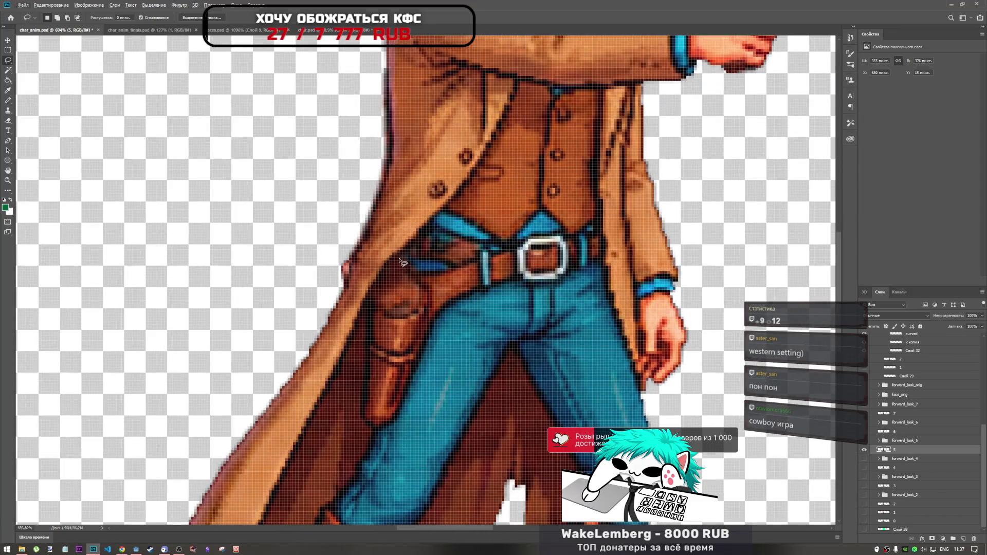
{"action": "scroll", "coordinate": [348, 286], "scroll_direction": "down", "scroll_amount": 2}
{"action": "scroll", "coordinate": [397, 271], "scroll_direction": "up", "scroll_amount": 2}
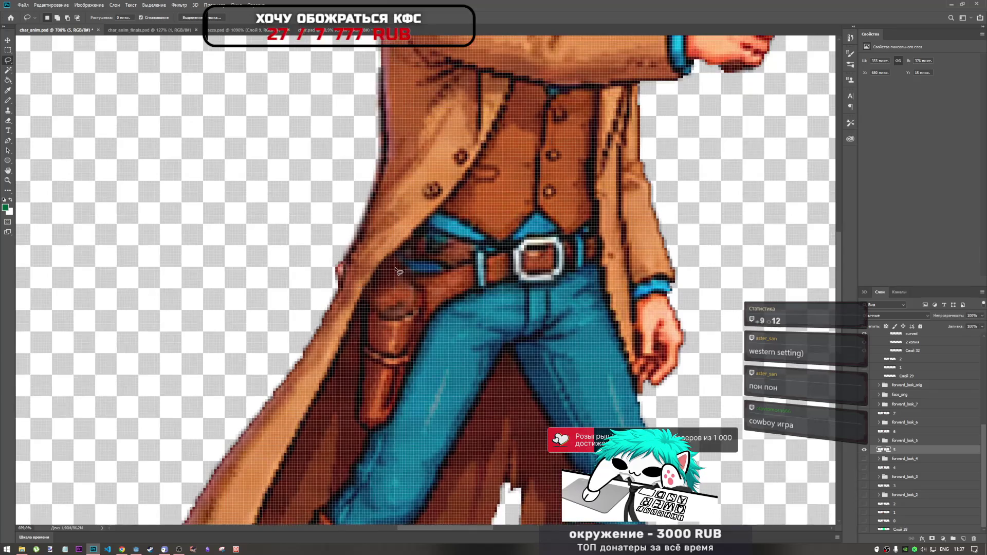
{"action": "left_click_drag", "start_coordinate": [380, 276], "coordinate": [371, 288]}
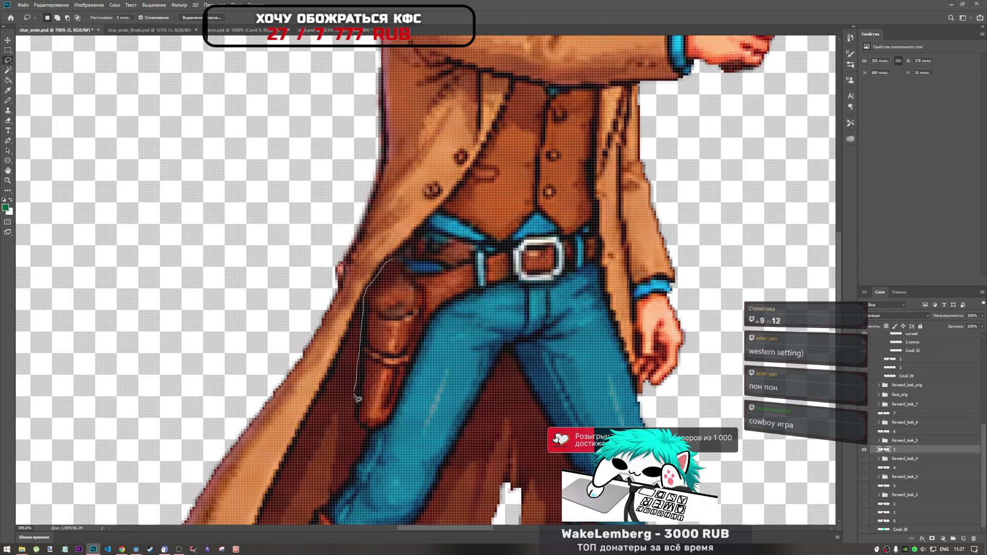
{"action": "left_click_drag", "start_coordinate": [365, 439], "coordinate": [378, 435]}
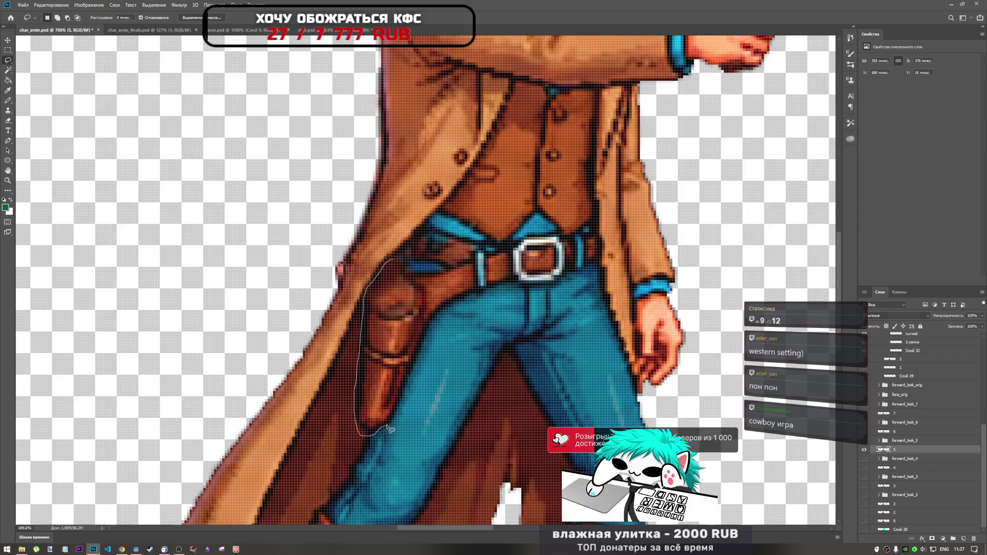
{"action": "left_click_drag", "start_coordinate": [404, 397], "coordinate": [450, 305]}
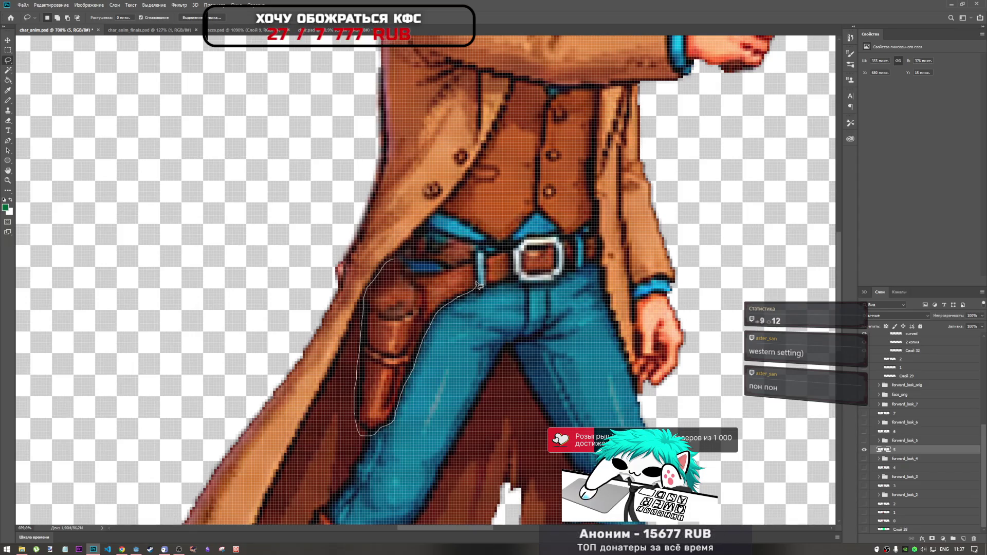
{"action": "left_click_drag", "start_coordinate": [471, 261], "coordinate": [399, 262]}
{"action": "scroll", "coordinate": [469, 298], "scroll_direction": "down", "scroll_amount": 3}
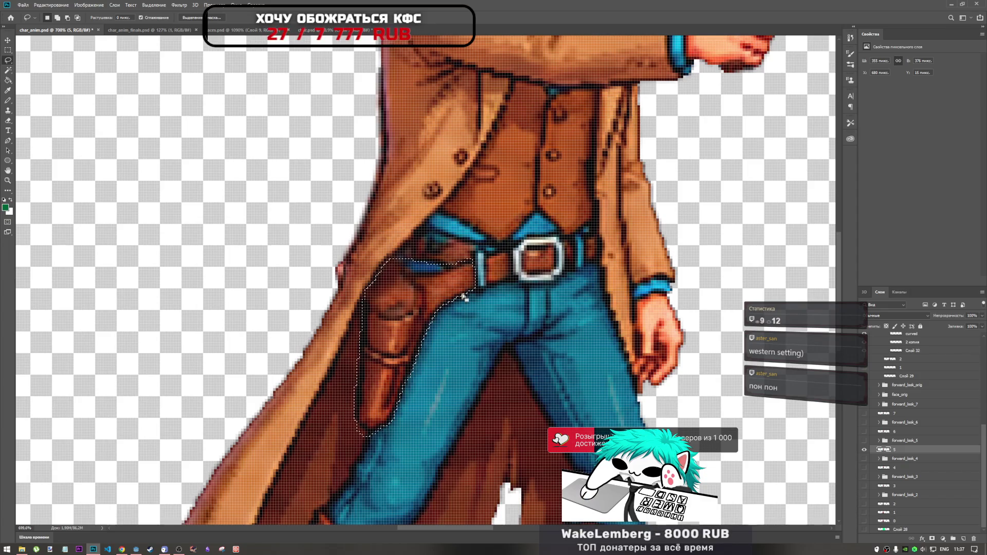
{"action": "scroll", "coordinate": [469, 327], "scroll_direction": "down", "scroll_amount": 2}
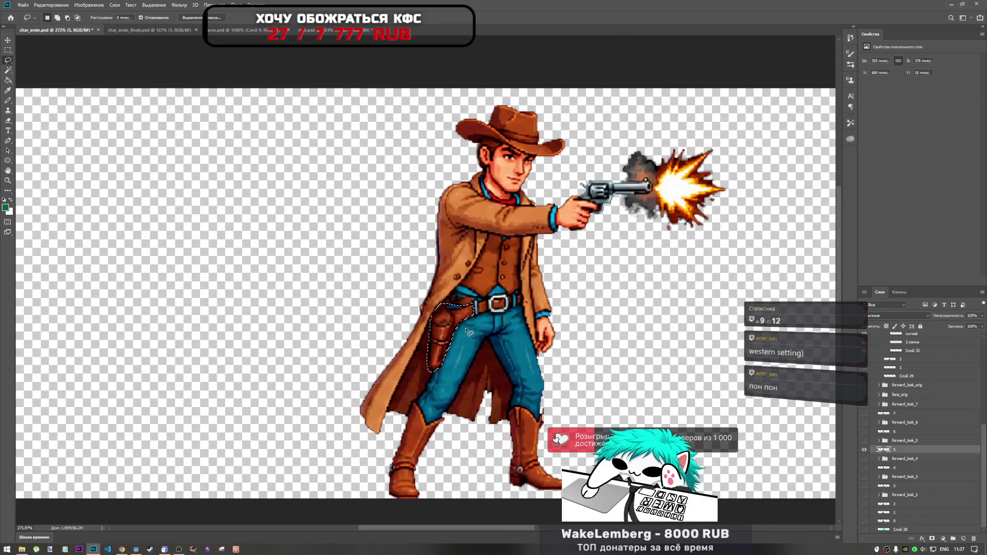
{"action": "scroll", "coordinate": [946, 458], "scroll_direction": "up", "scroll_amount": 5}
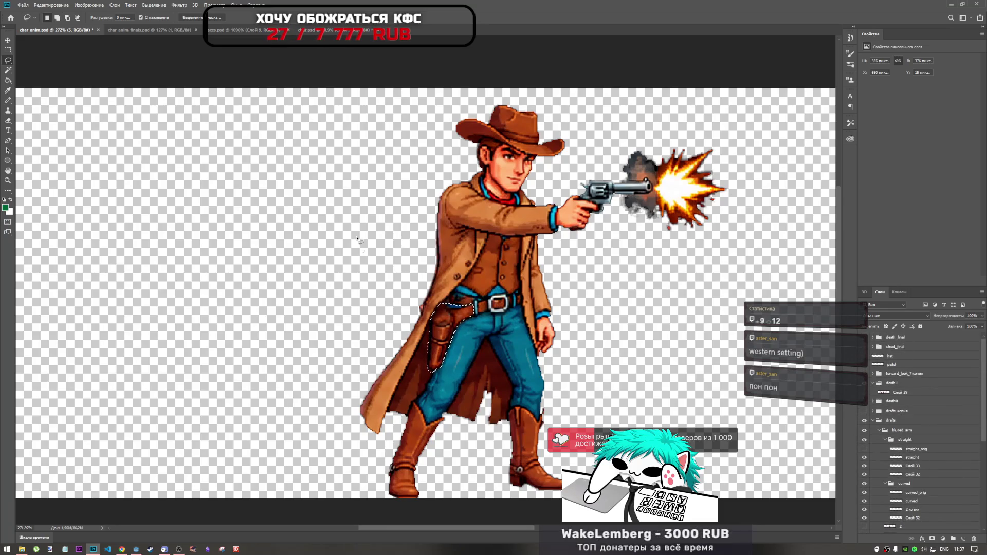
- Paste the holster as a new layer above pistol in char_anim_finals.psd
{"action": "left_click", "coordinate": [164, 29]}
{"action": "left_click", "coordinate": [912, 340]}
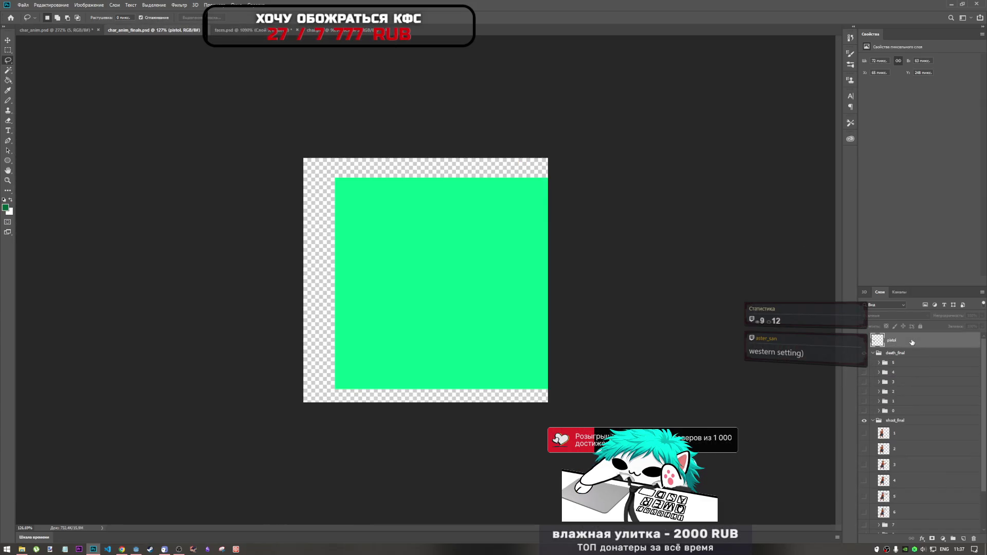
{"action": "key", "text": "ctrl+v"}
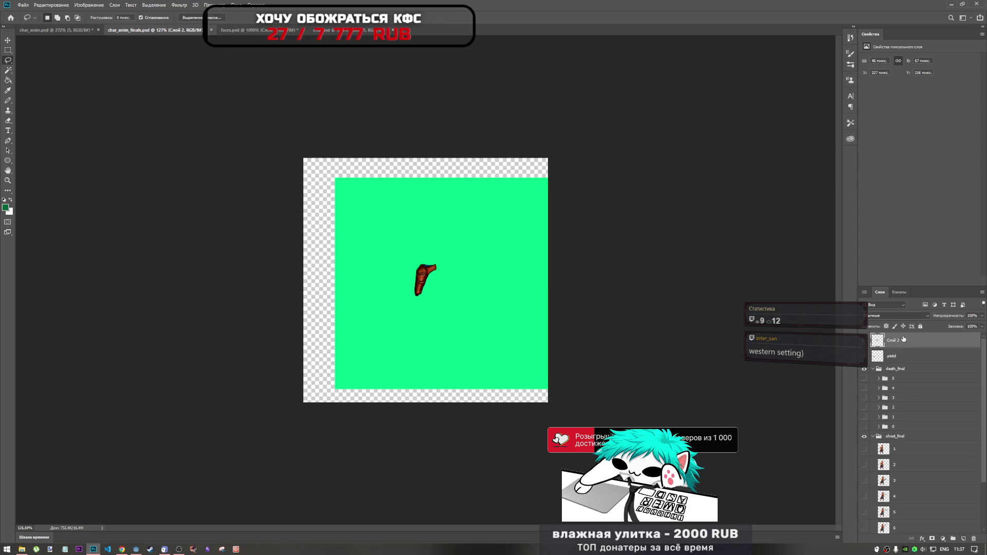
- Return to char_anim.psd, collapse death1 and select the death_final group
{"action": "left_click", "coordinate": [56, 30]}
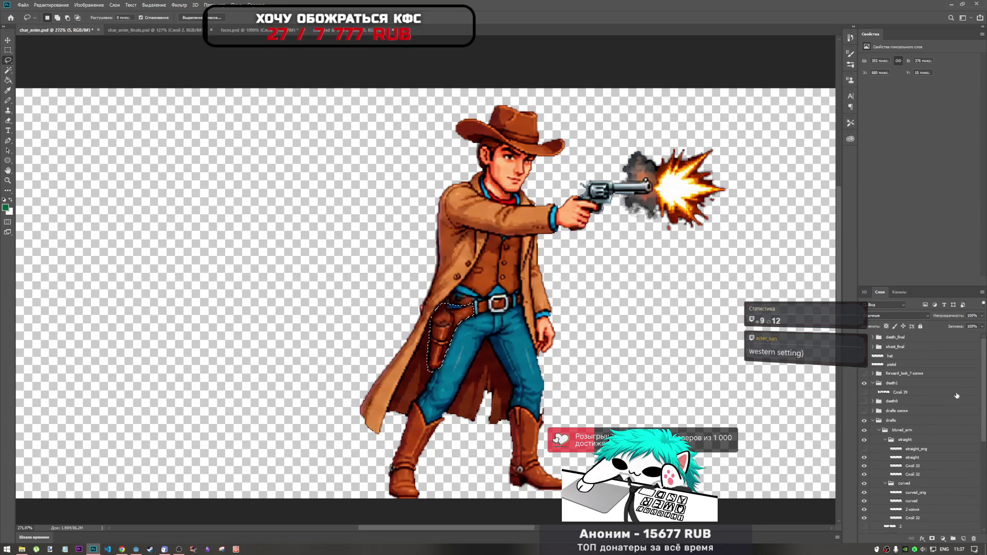
{"action": "left_click", "coordinate": [872, 384]}
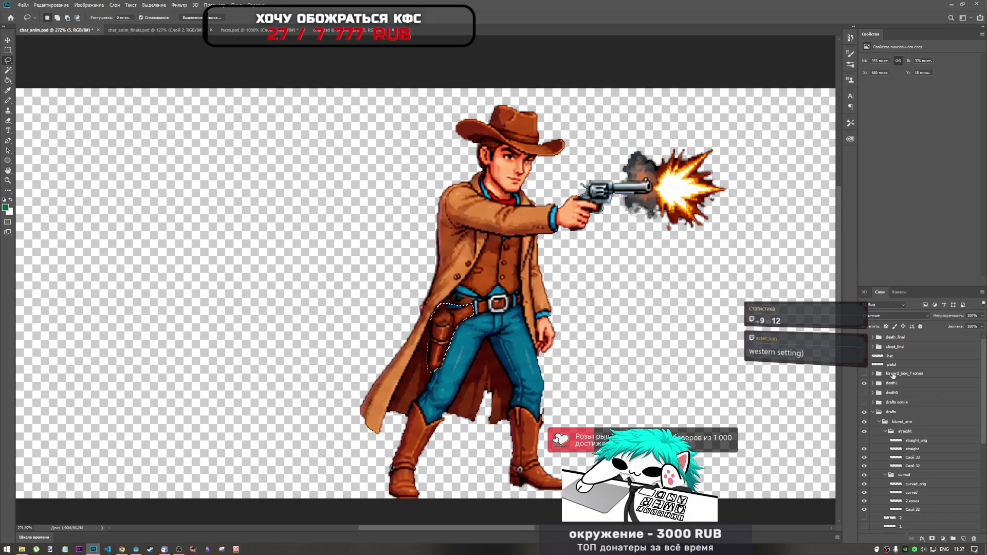
{"action": "left_click", "coordinate": [903, 338]}
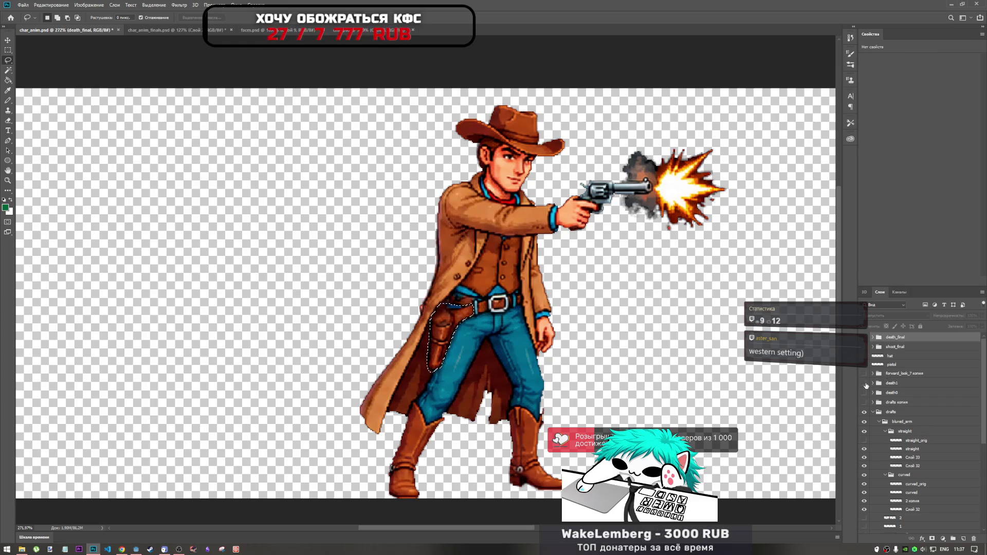
- Hide the drafts group and show the death1 group with its Слой 39 frames
{"action": "left_click", "coordinate": [864, 411]}
{"action": "left_click", "coordinate": [872, 412]}
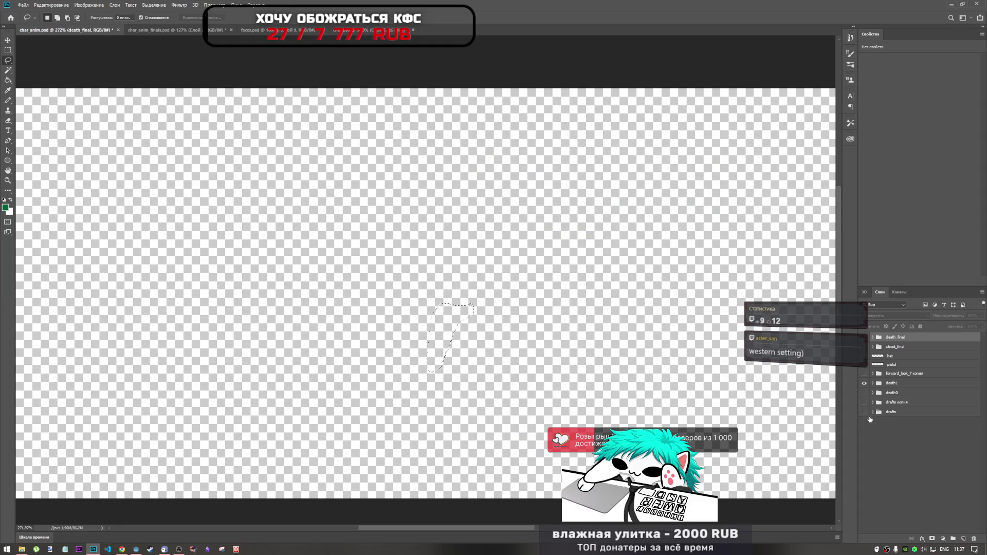
{"action": "left_click", "coordinate": [862, 383]}
{"action": "left_click", "coordinate": [873, 384]}
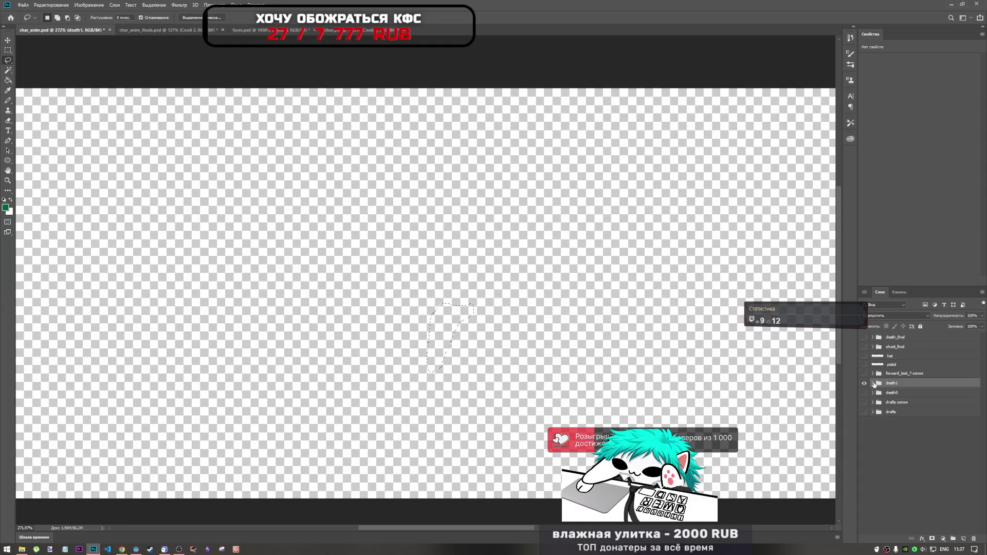
{"action": "left_click", "coordinate": [864, 392]}
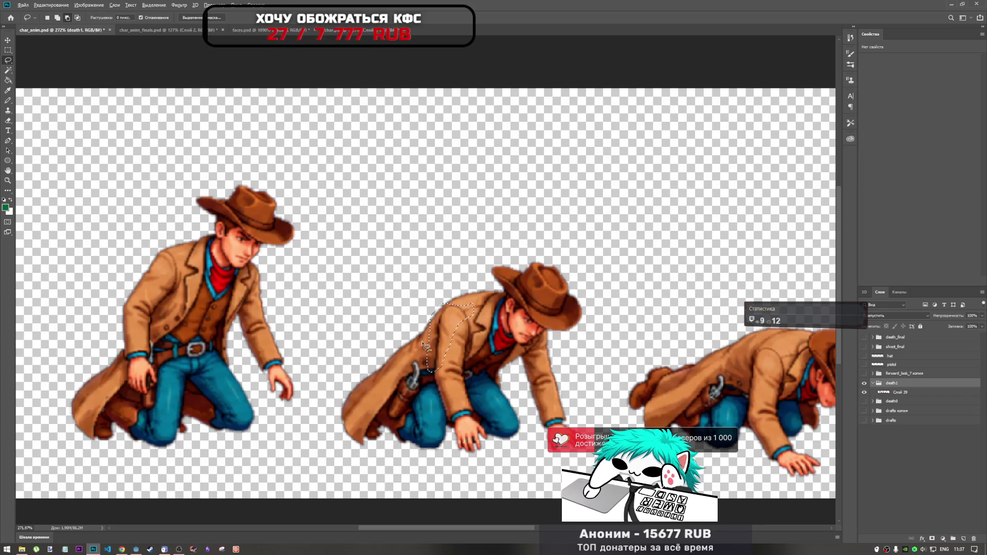
{"action": "scroll", "coordinate": [422, 342], "scroll_direction": "down", "scroll_amount": 5}
{"action": "scroll", "coordinate": [154, 341], "scroll_direction": "up", "scroll_amount": 4}
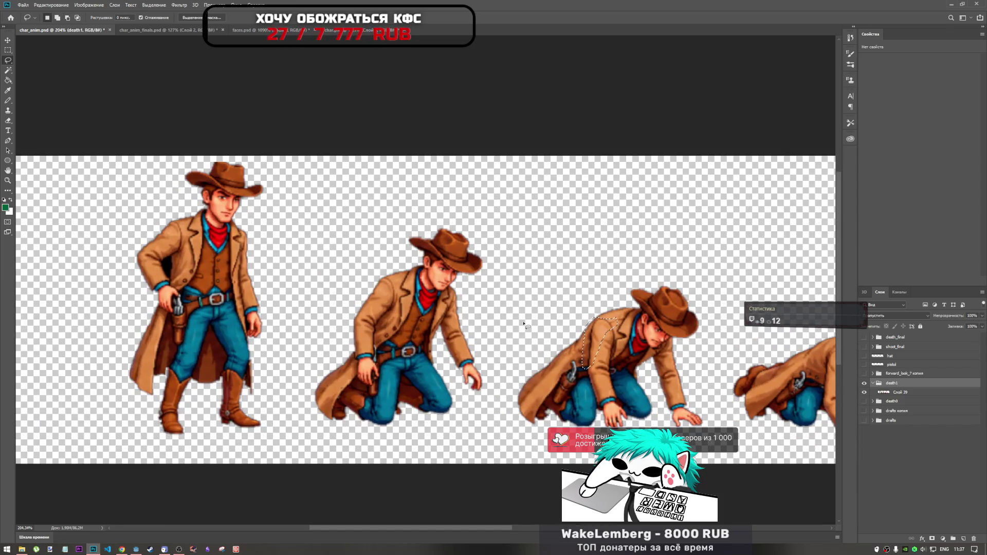
- Paste the holster and move and rotate it about 8° onto the first cowboy's hip
{"action": "key", "text": "ctrl+d"}
{"action": "key", "text": "ctrl+v"}
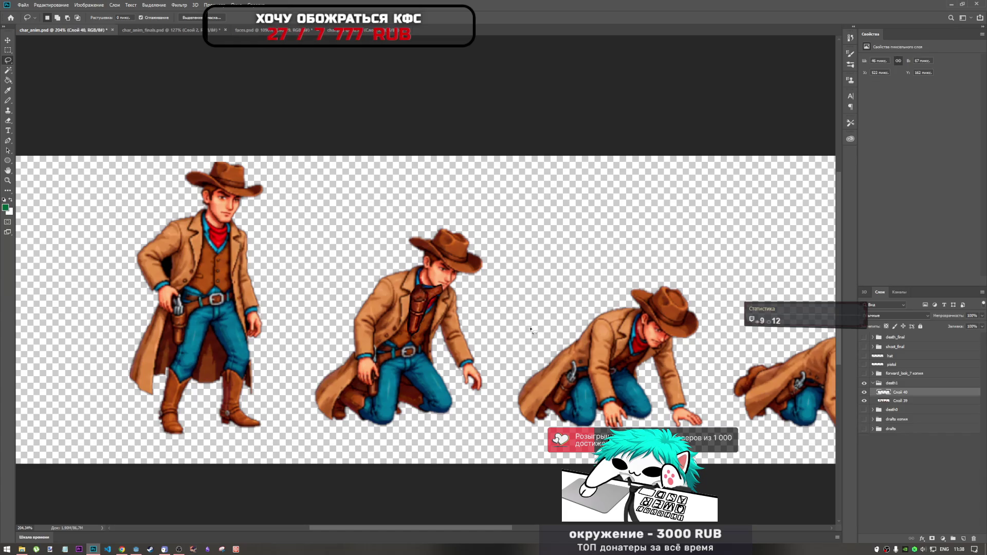
{"action": "key", "text": "ctrl+t"}
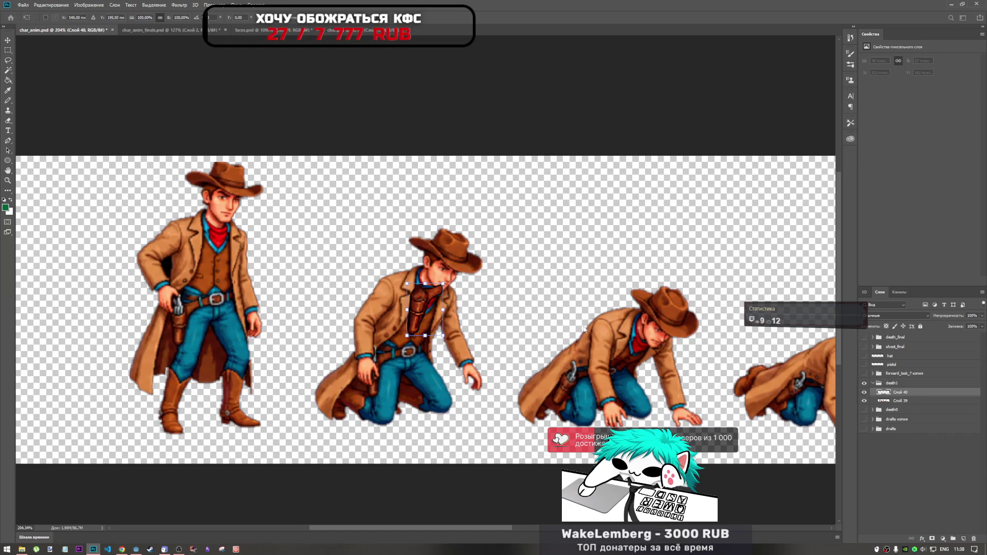
{"action": "mouse_move", "coordinate": [420, 302]}
{"action": "left_mouse_down"}
{"action": "mouse_move", "coordinate": [175, 317]}
{"action": "mouse_move", "coordinate": [184, 321]}
{"action": "mouse_move", "coordinate": [229, 285]}
{"action": "left_mouse_up"}
{"action": "scroll", "coordinate": [186, 324], "scroll_direction": "up", "scroll_amount": 3}
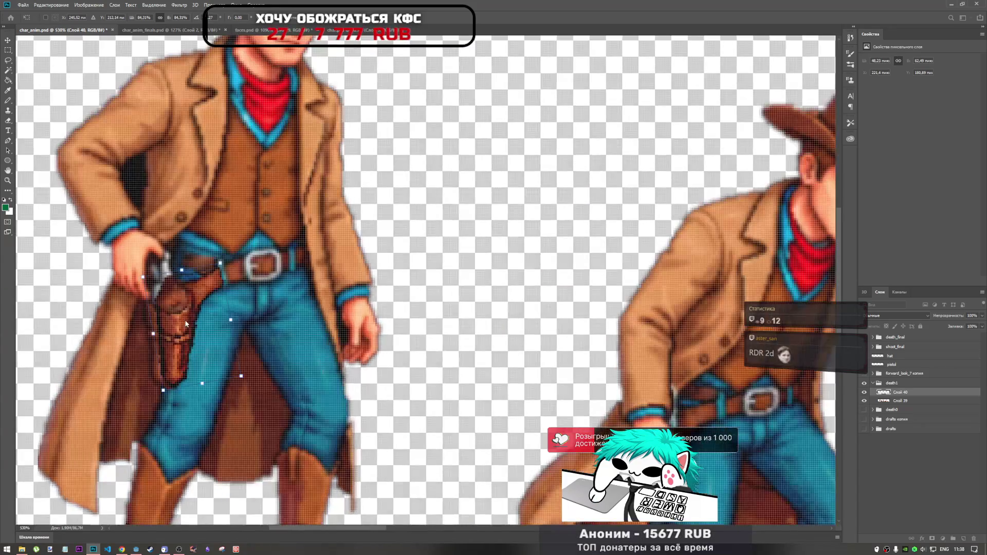
{"action": "left_click_drag", "start_coordinate": [187, 323], "coordinate": [179, 322]}
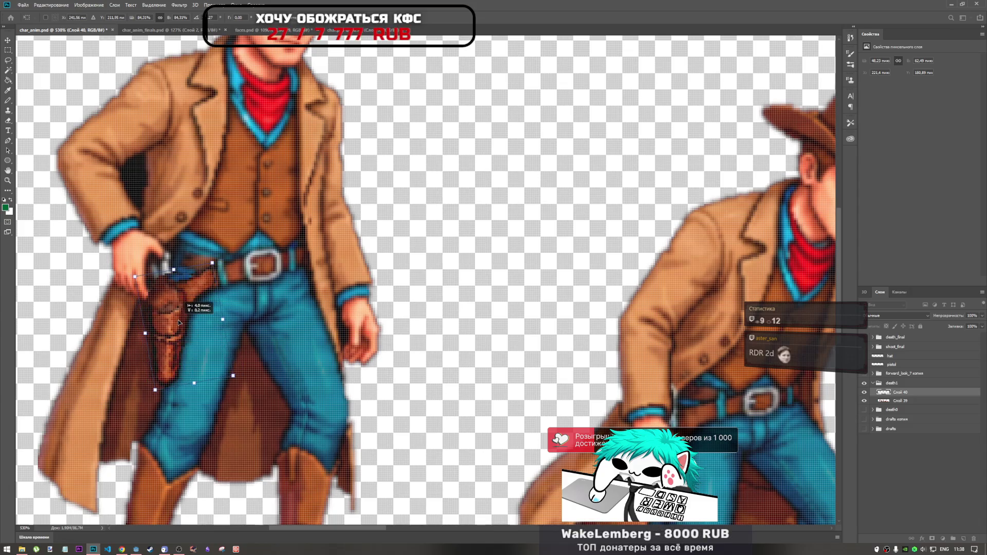
{"action": "left_click_drag", "start_coordinate": [213, 280], "coordinate": [224, 252]}
{"action": "mouse_move", "coordinate": [182, 305]}
{"action": "left_mouse_down"}
{"action": "mouse_move", "coordinate": [180, 338]}
{"action": "mouse_move", "coordinate": [241, 324]}
{"action": "mouse_move", "coordinate": [263, 372]}
{"action": "mouse_move", "coordinate": [187, 318]}
{"action": "mouse_move", "coordinate": [184, 303]}
{"action": "left_mouse_up"}
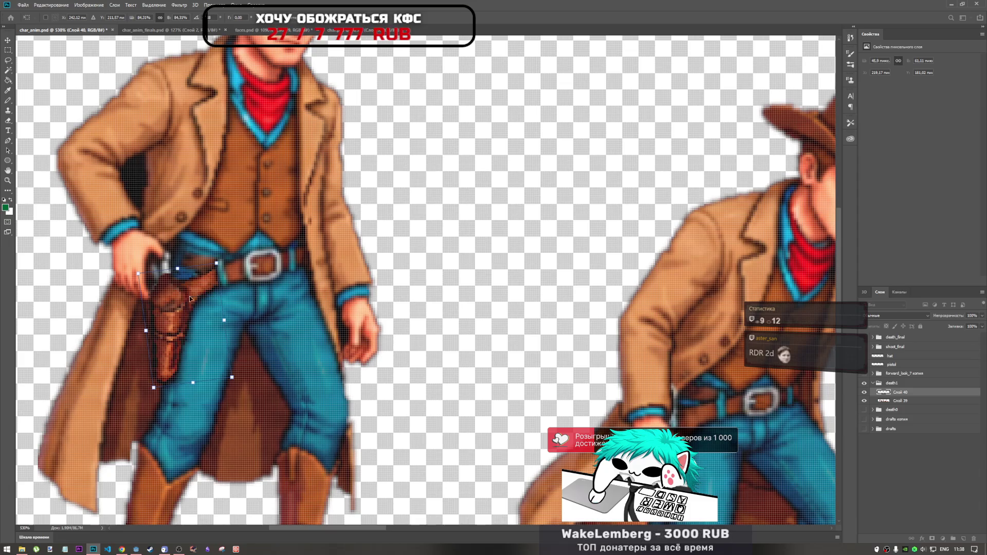
{"action": "key", "text": "Return"}
- Nudge the holster down, tilt it, scale to about 105%, and warp its right side down
{"action": "key", "text": "l"}
{"action": "scroll", "coordinate": [284, 322], "scroll_direction": "up", "scroll_amount": 6}
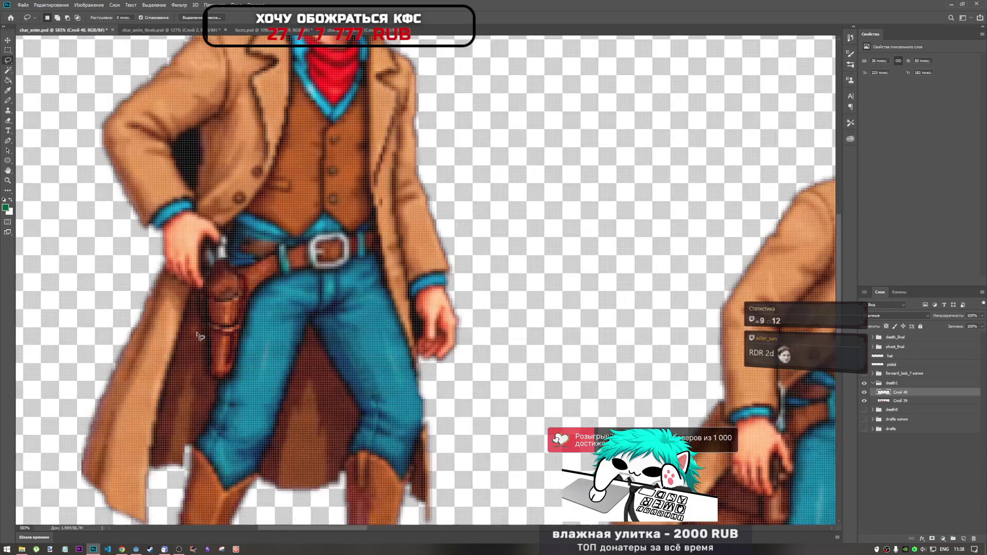
{"action": "key", "text": "ctrl+t"}
{"action": "key", "text": "Down"}
{"action": "key", "text": "Down"}
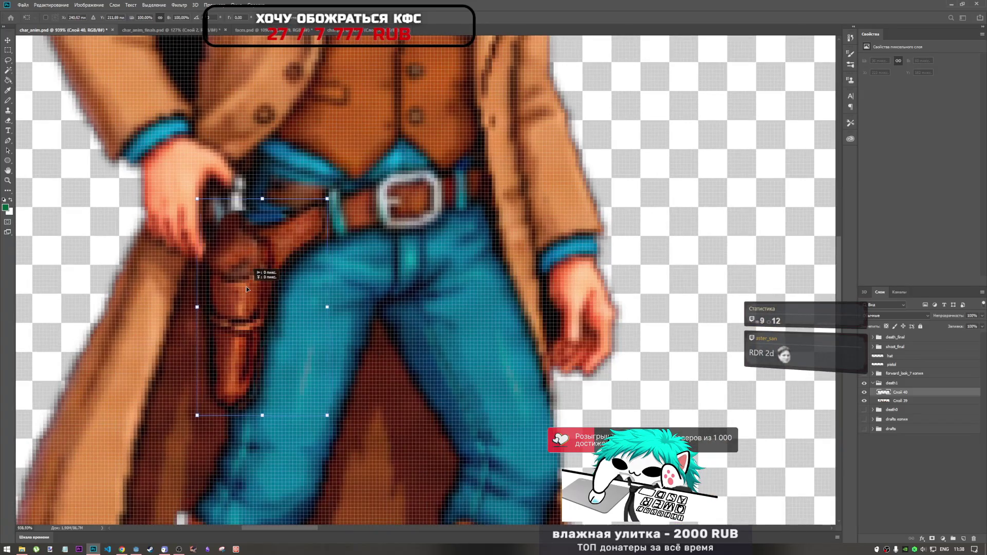
{"action": "left_click_drag", "start_coordinate": [338, 187], "coordinate": [332, 192]}
{"action": "mouse_move", "coordinate": [282, 235]}
{"action": "left_mouse_down"}
{"action": "mouse_move", "coordinate": [285, 191]}
{"action": "mouse_move", "coordinate": [279, 232]}
{"action": "left_mouse_up"}
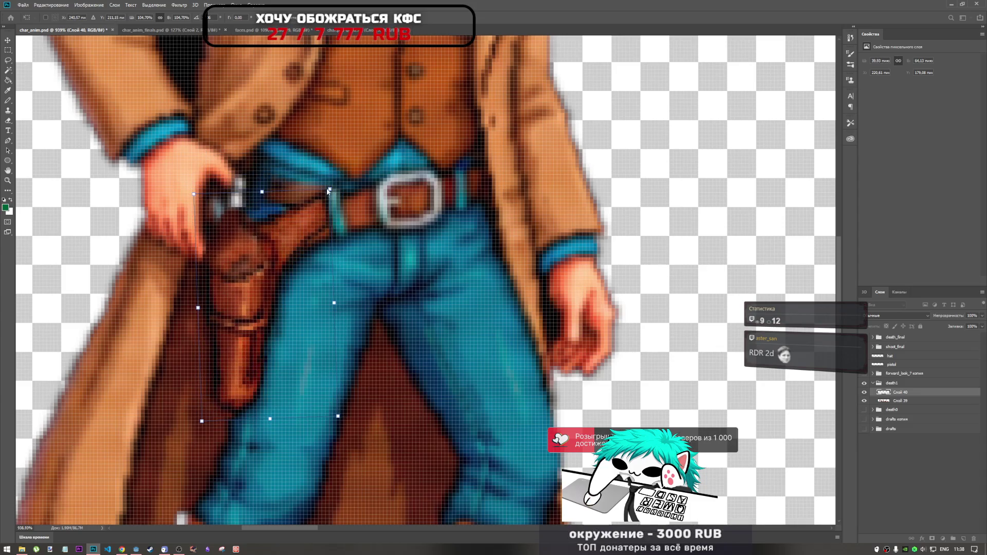
{"action": "left_click", "coordinate": [334, 18]}
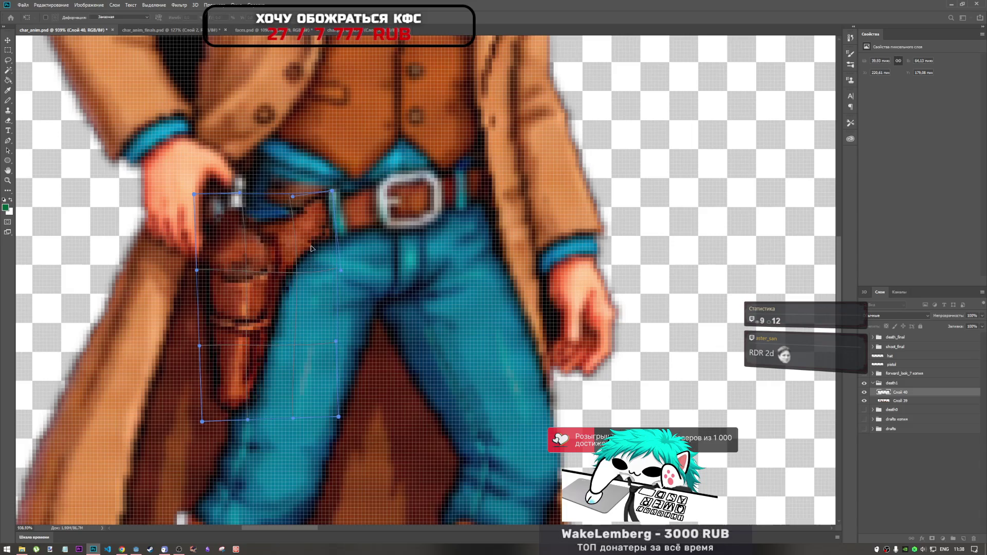
{"action": "left_click_drag", "start_coordinate": [323, 228], "coordinate": [325, 244]}
{"action": "key", "text": "Return"}
{"action": "scroll", "coordinate": [379, 336], "scroll_direction": "down", "scroll_amount": 5}
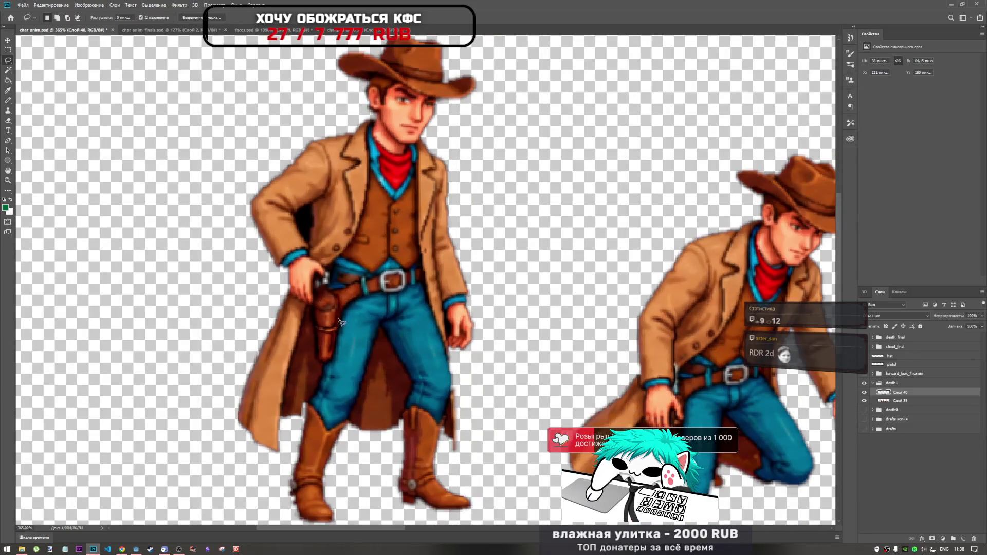
{"action": "scroll", "coordinate": [341, 322], "scroll_direction": "up", "scroll_amount": 5}
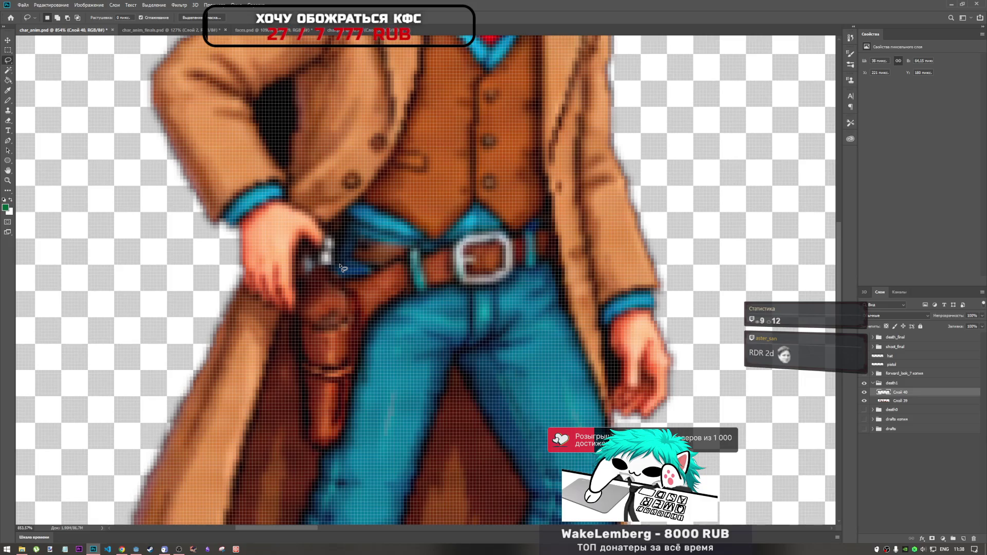
{"action": "left_click_drag", "start_coordinate": [337, 279], "coordinate": [329, 272]}
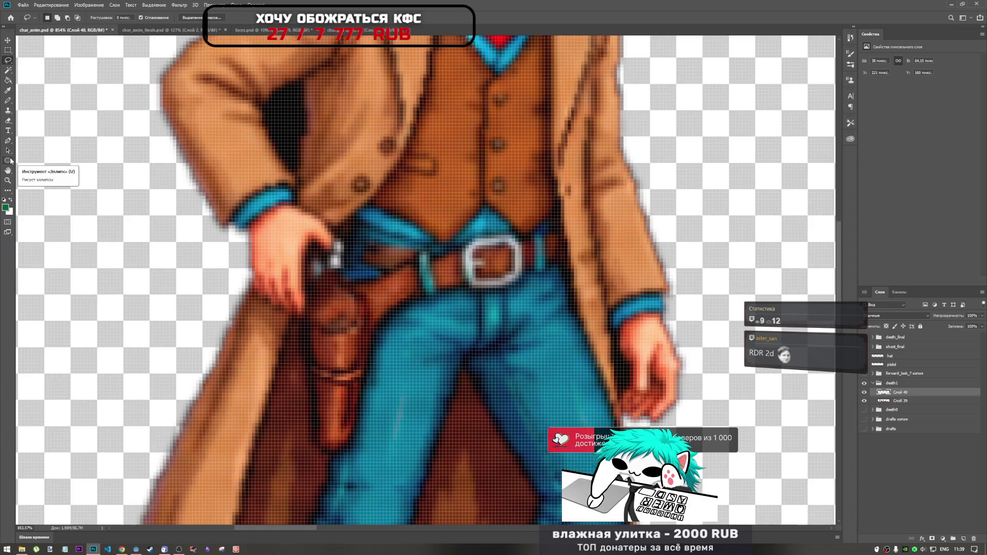
{"action": "left_click", "coordinate": [8, 110]}
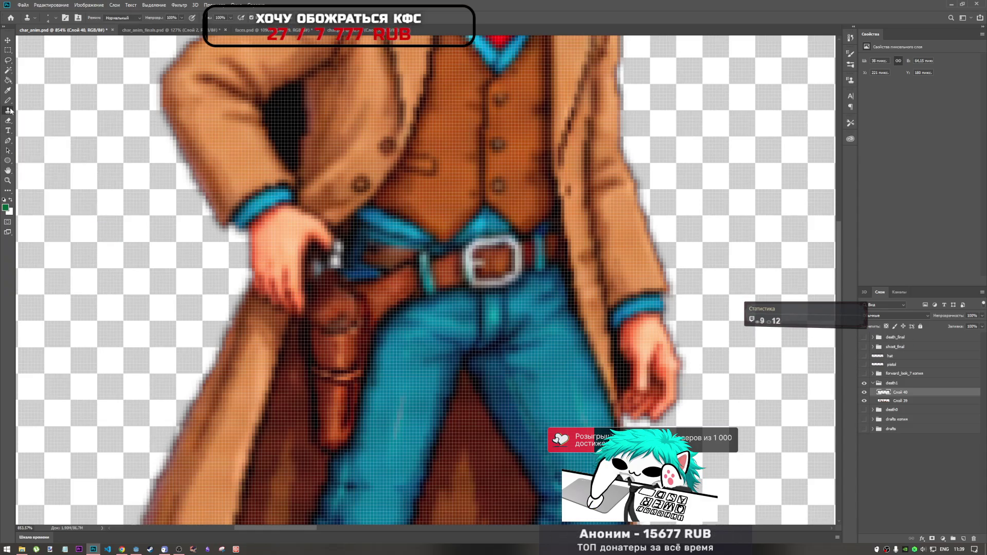
{"action": "right_click", "coordinate": [320, 286]}
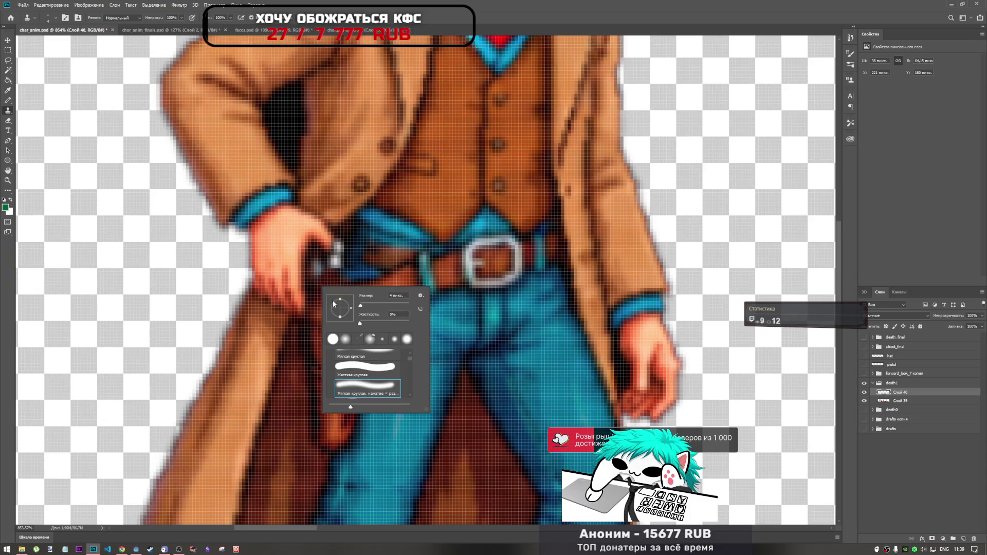
{"action": "left_click", "coordinate": [363, 307]}
{"action": "key", "text": "Return"}
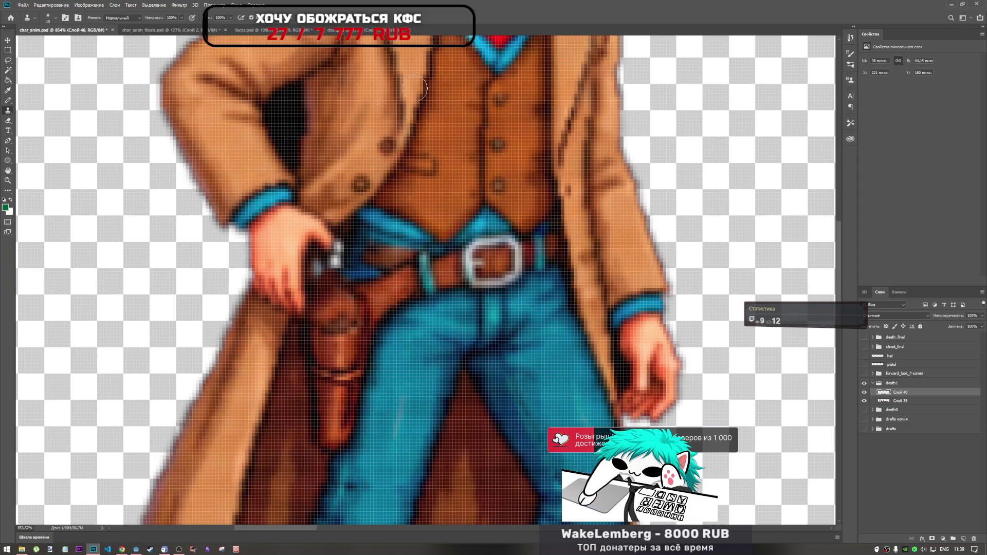
{"action": "scroll", "coordinate": [320, 296], "scroll_direction": "up", "scroll_amount": 2}
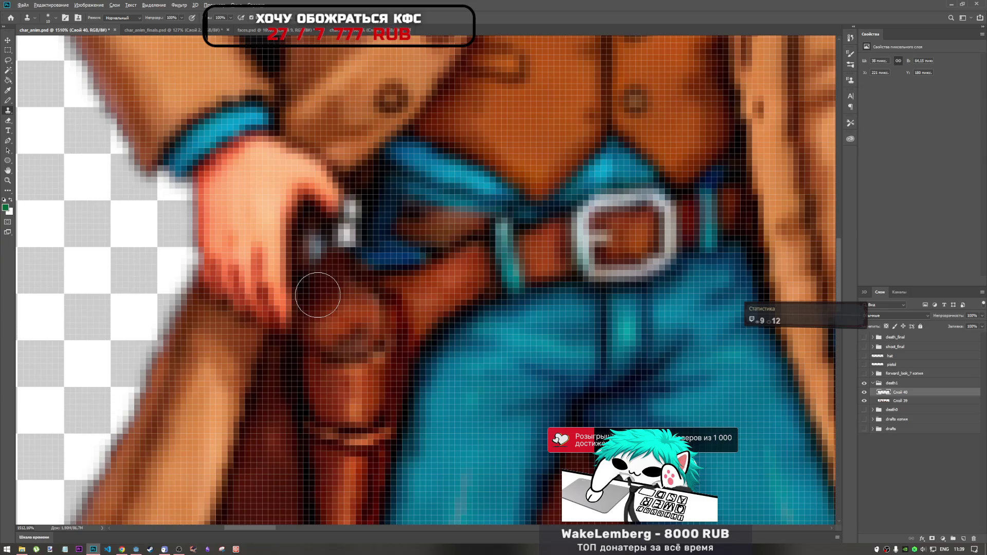
{"action": "mouse_move", "coordinate": [311, 235]}
{"action": "left_mouse_down"}
{"action": "mouse_move", "coordinate": [333, 259]}
{"action": "mouse_move", "coordinate": [345, 258]}
{"action": "mouse_move", "coordinate": [341, 221]}
{"action": "left_mouse_up"}
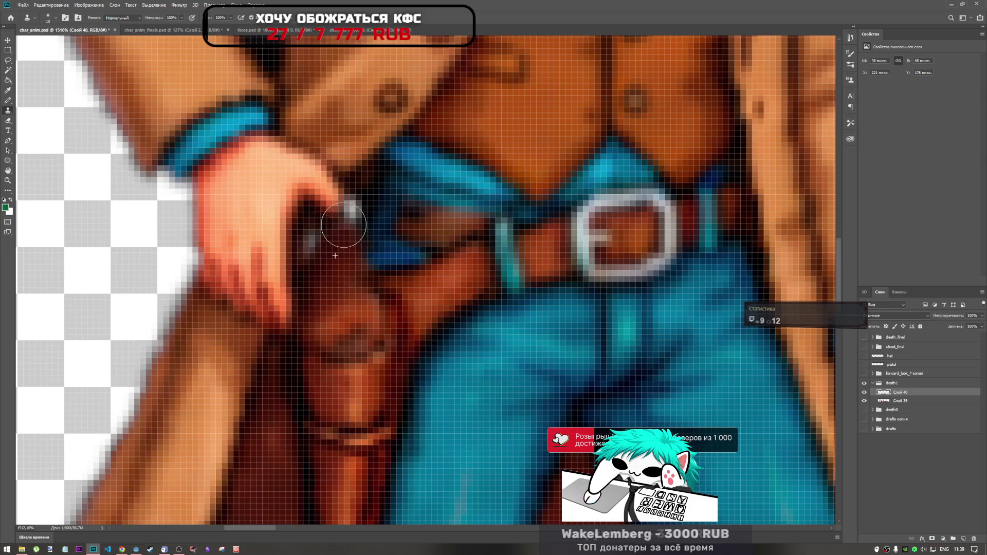
{"action": "key", "text": "ctrl+z"}
{"action": "key", "text": "ctrl+z"}
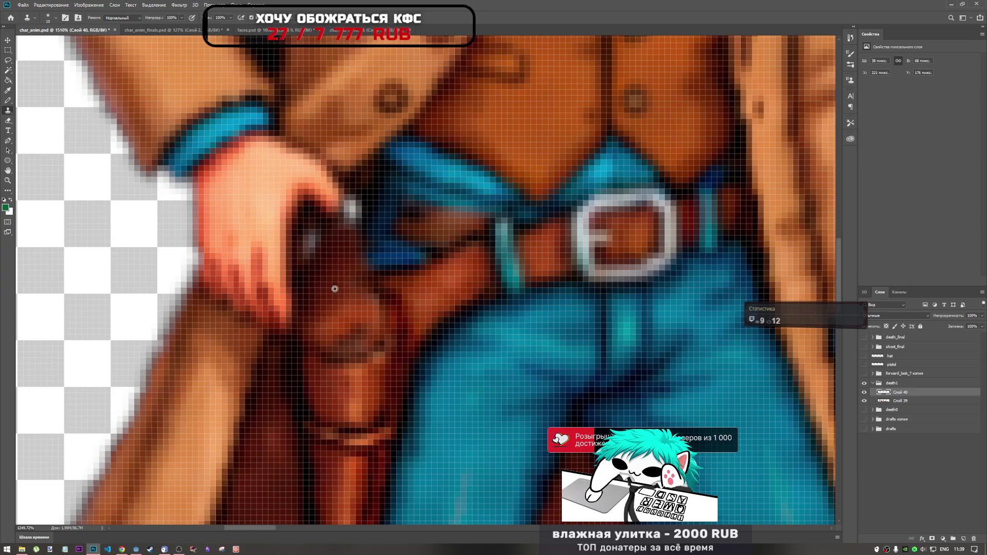
{"action": "scroll", "coordinate": [340, 293], "scroll_direction": "down", "scroll_amount": 5}
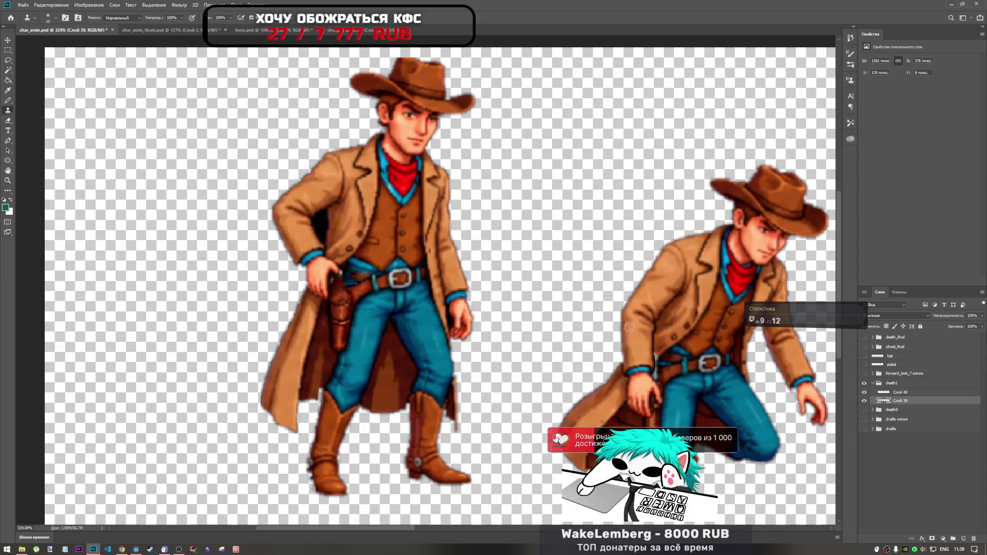
- Rename layer Слой 40 to 'bag' and drag it onto the kneeling cowboy's hip
{"action": "double_click", "coordinate": [906, 394]}
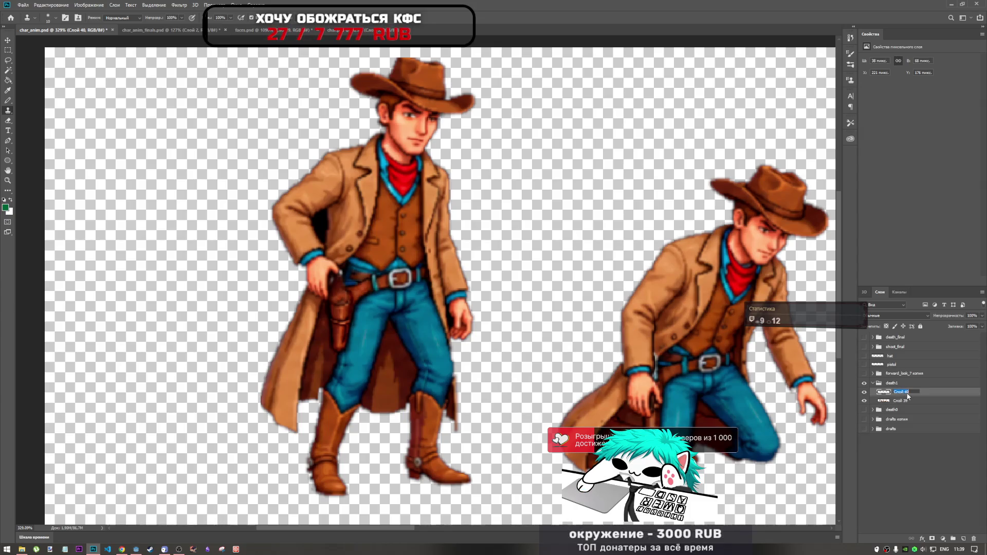
{"action": "type", "text": "эшыкт"}
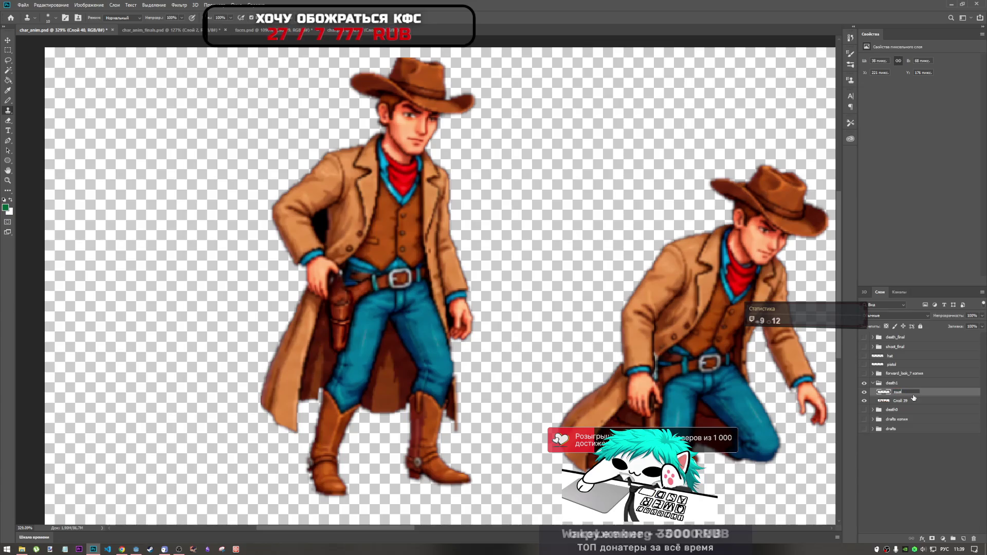
{"action": "key", "text": "alt+shift"}
{"action": "type", "text": "poseg"}
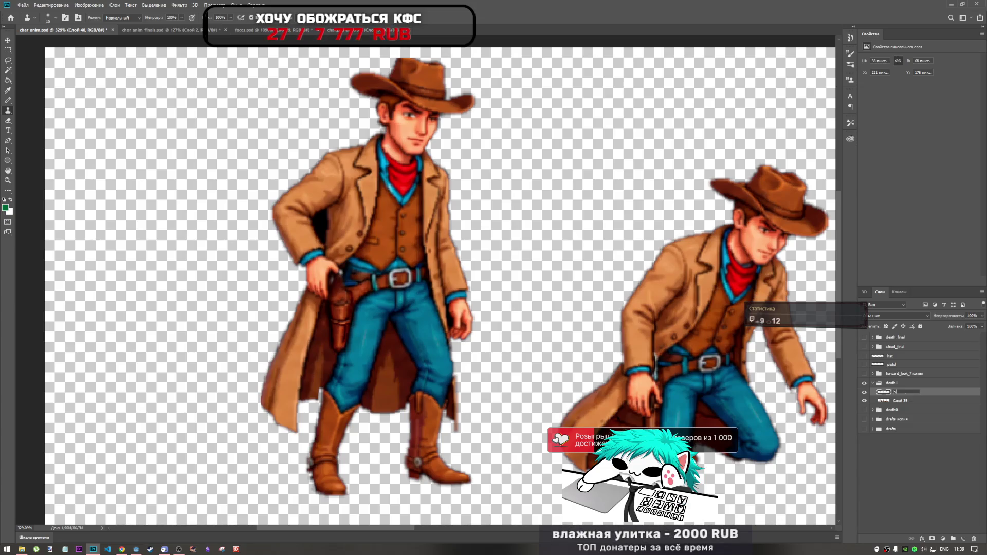
{"action": "key", "text": "Return"}
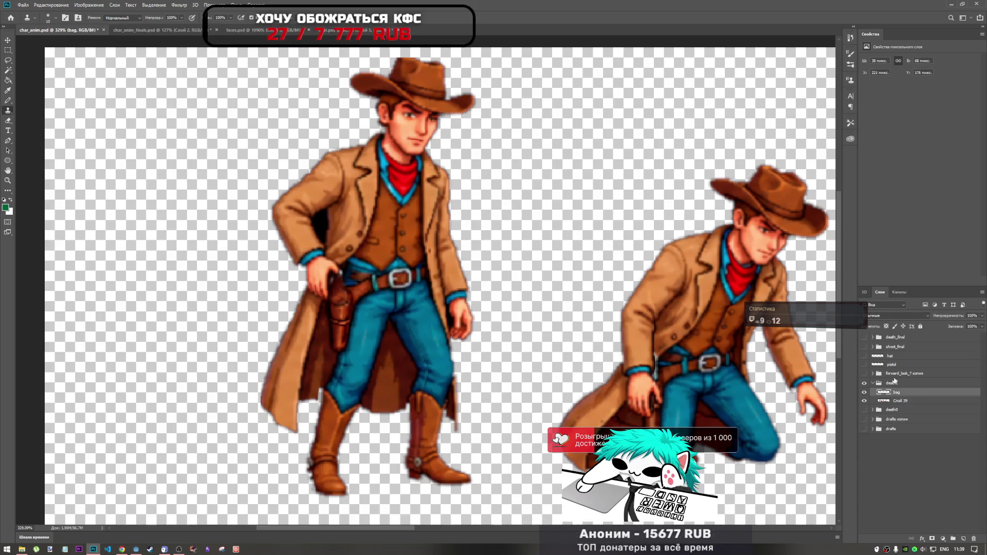
{"action": "key", "text": "ctrl+t"}
{"action": "mouse_move", "coordinate": [339, 329]}
{"action": "left_mouse_down"}
{"action": "mouse_move", "coordinate": [678, 402]}
{"action": "mouse_move", "coordinate": [661, 401]}
{"action": "left_mouse_up"}
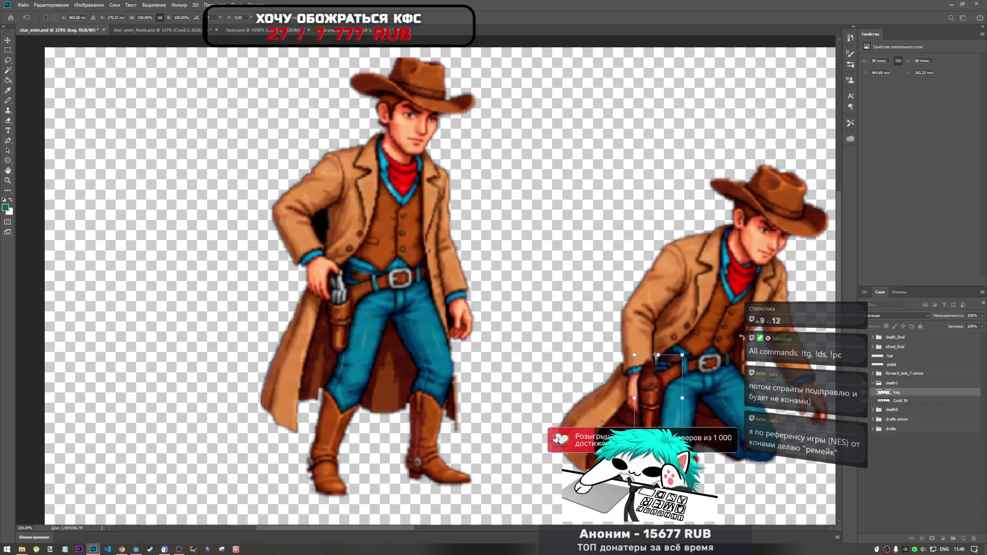
- Nudge the bag into place, rotate it about 1.4°, and apply the transform
{"action": "mouse_move", "coordinate": [655, 403]}
{"action": "left_mouse_down"}
{"action": "mouse_move", "coordinate": [657, 393]}
{"action": "mouse_move", "coordinate": [658, 406]}
{"action": "left_mouse_up"}
{"action": "scroll", "coordinate": [658, 419], "scroll_direction": "up", "scroll_amount": 2}
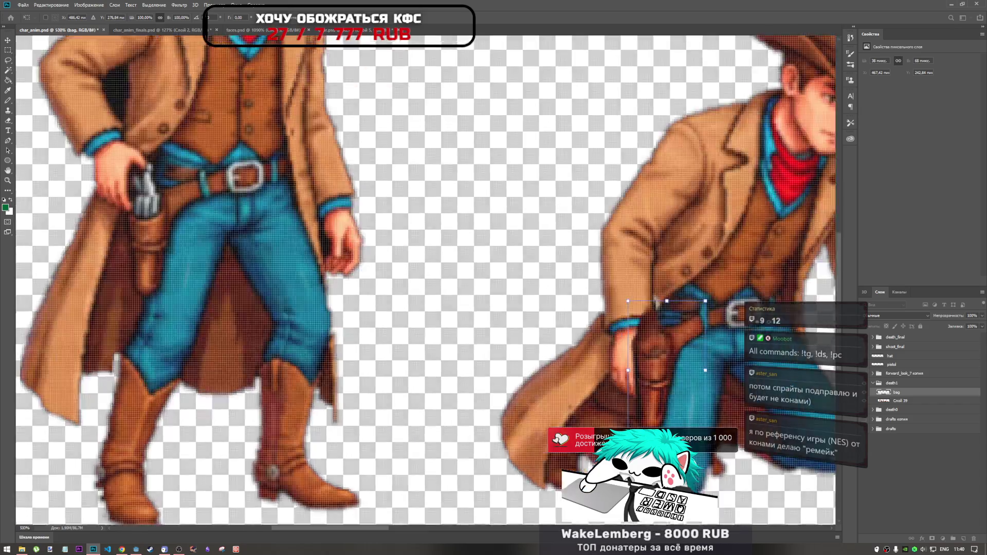
{"action": "scroll", "coordinate": [657, 441], "scroll_direction": "up", "scroll_amount": 3}
{"action": "mouse_move", "coordinate": [632, 298]}
{"action": "left_mouse_down"}
{"action": "mouse_move", "coordinate": [574, 263]}
{"action": "mouse_move", "coordinate": [637, 259]}
{"action": "mouse_move", "coordinate": [649, 322]}
{"action": "mouse_move", "coordinate": [648, 313]}
{"action": "left_mouse_up"}
{"action": "left_click_drag", "start_coordinate": [675, 280], "coordinate": [669, 247]}
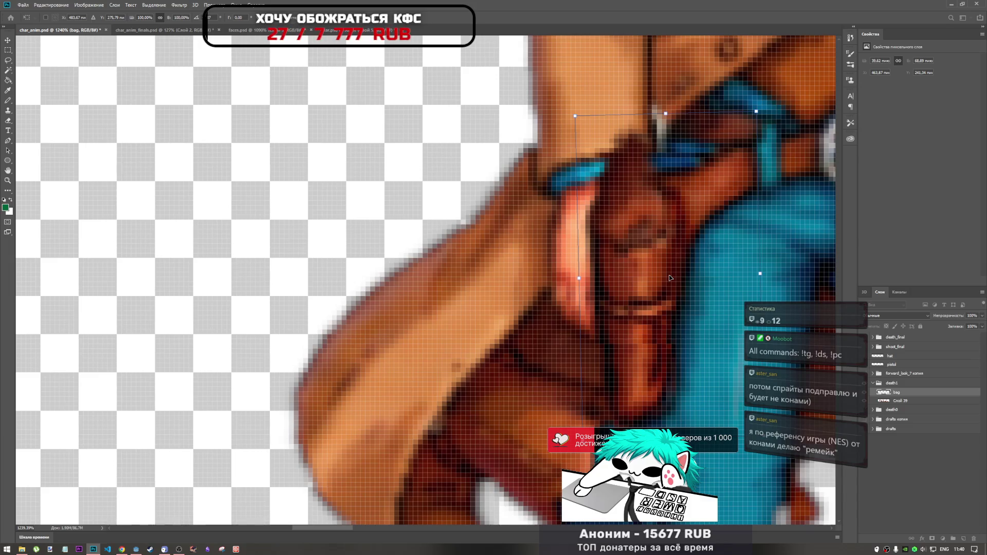
{"action": "scroll", "coordinate": [516, 303], "scroll_direction": "down", "scroll_amount": 3}
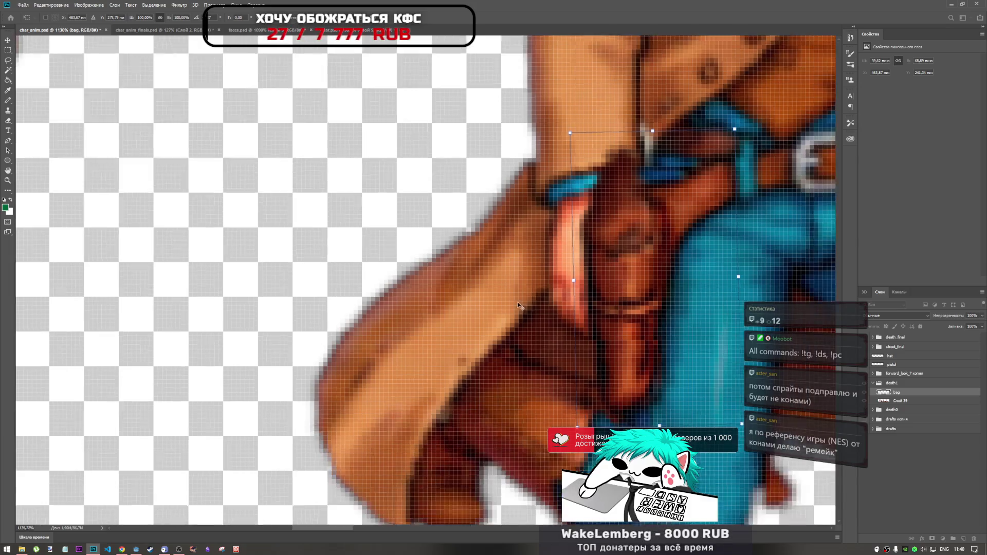
{"action": "scroll", "coordinate": [542, 273], "scroll_direction": "down", "scroll_amount": 3}
{"action": "scroll", "coordinate": [606, 235], "scroll_direction": "up", "scroll_amount": 3}
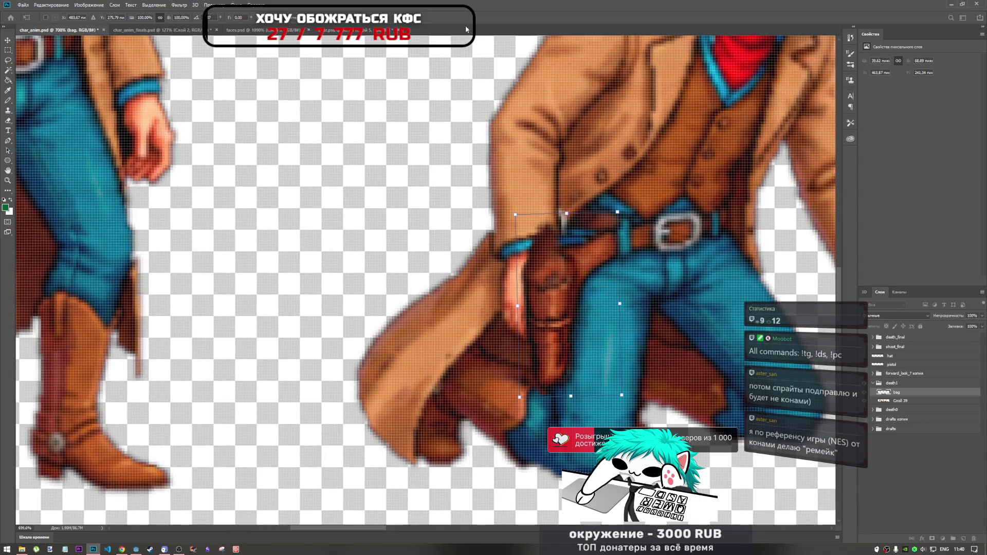
{"action": "key", "text": "Return"}
- Shift the bag one pixel right and down and commit
{"action": "key", "text": "s"}
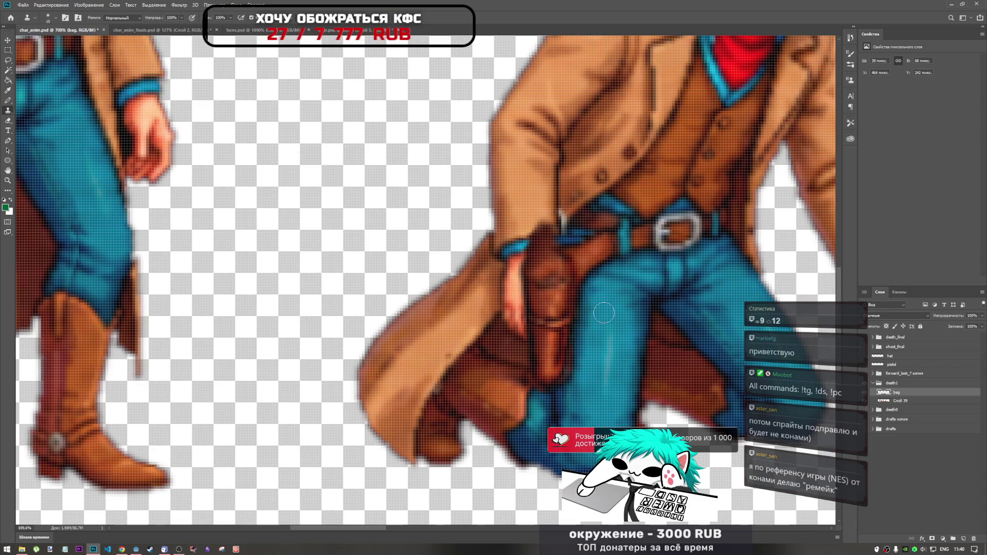
{"action": "key", "text": "ctrl+t"}
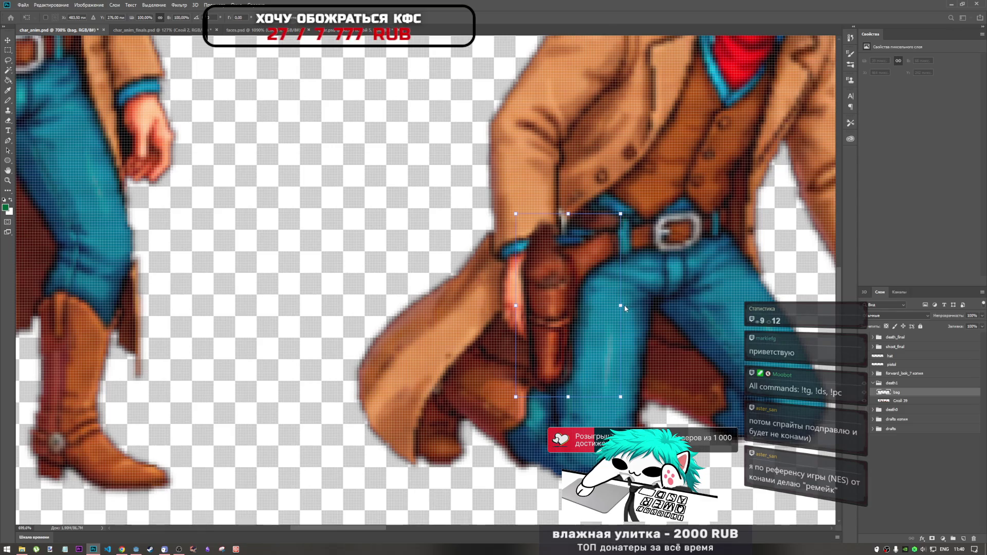
{"action": "left_click_drag", "start_coordinate": [559, 305], "coordinate": [558, 305]}
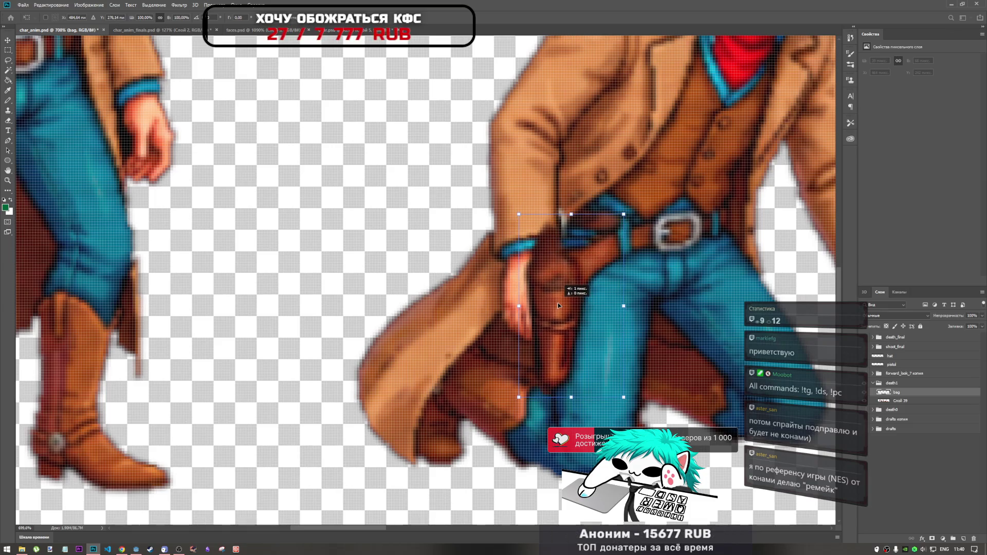
{"action": "left_click", "coordinate": [389, 19]}
- Shrink the bag to about 97% and commit its final placement
{"action": "key", "text": "s"}
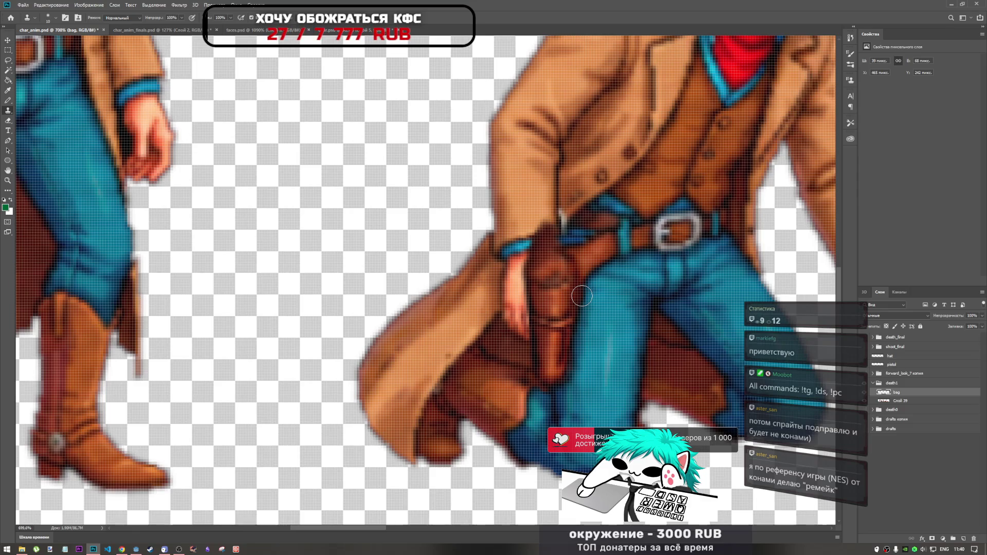
{"action": "key", "text": "ctrl+t"}
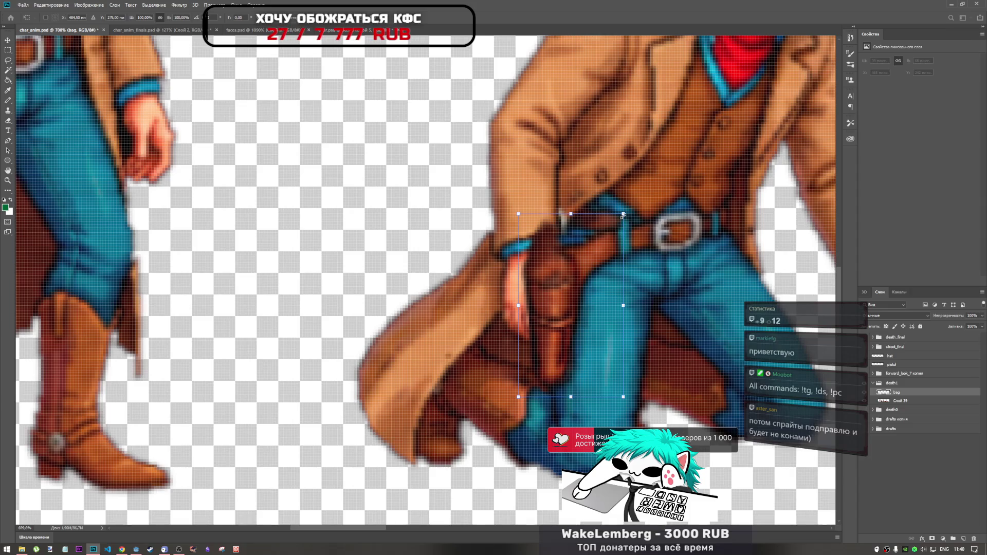
{"action": "left_click_drag", "start_coordinate": [623, 215], "coordinate": [621, 216]}
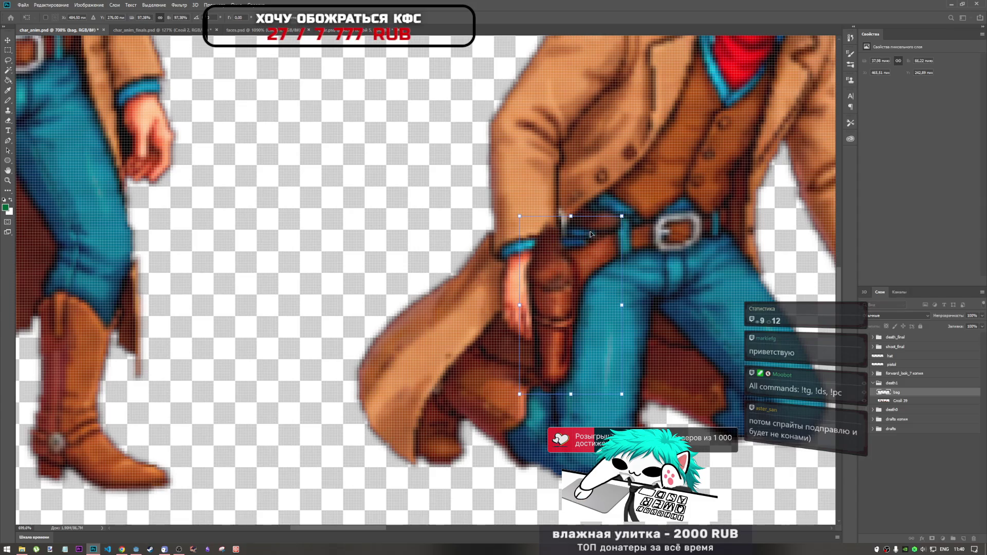
{"action": "key", "text": "Return"}
{"action": "key", "text": "s"}
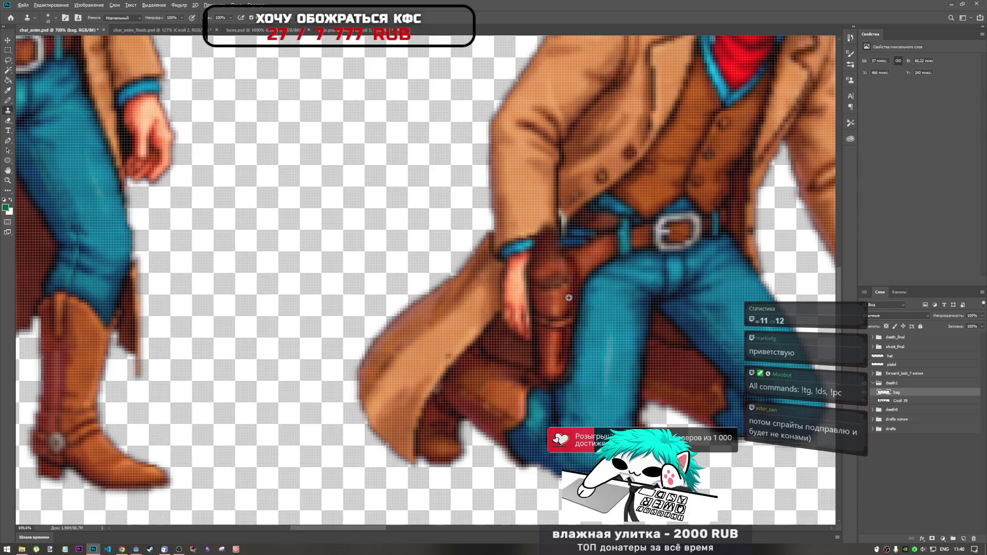
{"action": "key", "text": "ctrl+t"}
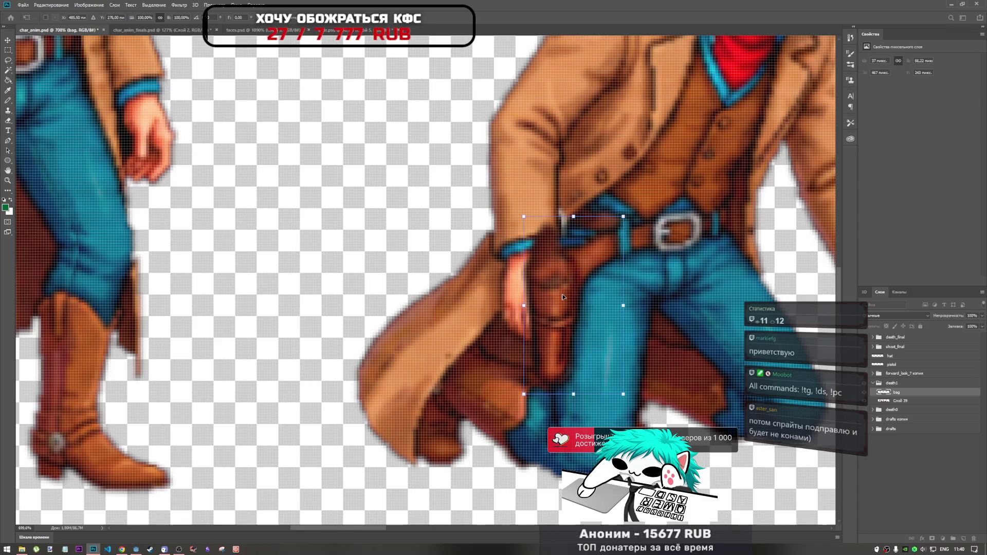
{"action": "key", "text": "Return"}
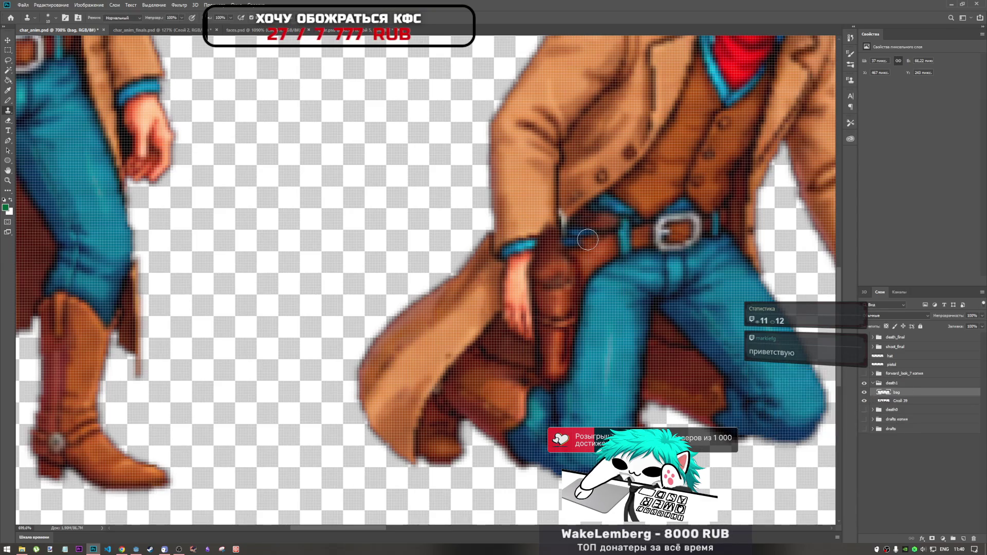
{"action": "scroll", "coordinate": [587, 240], "scroll_direction": "down", "scroll_amount": 5}
{"action": "scroll", "coordinate": [580, 258], "scroll_direction": "up", "scroll_amount": 5}
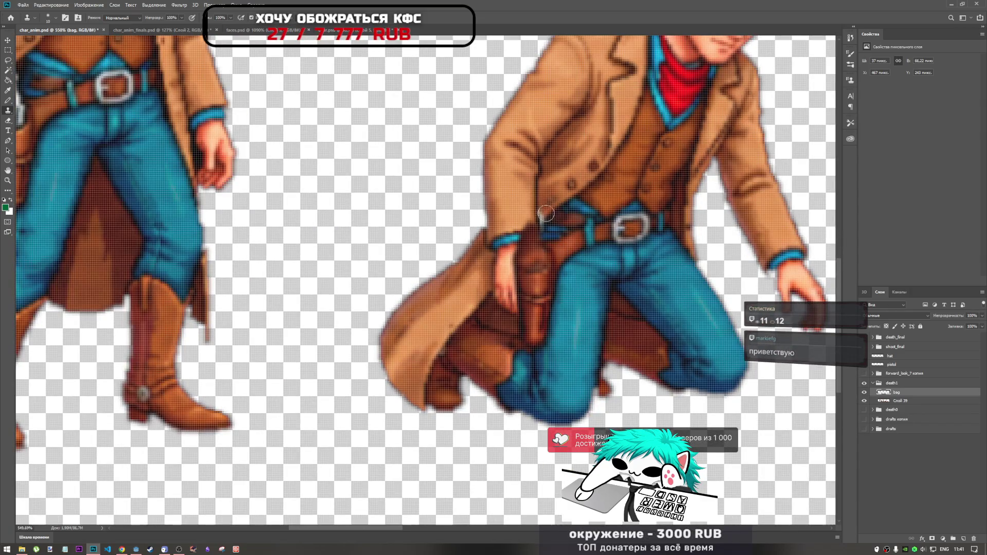
{"action": "scroll", "coordinate": [545, 214], "scroll_direction": "up", "scroll_amount": 5}
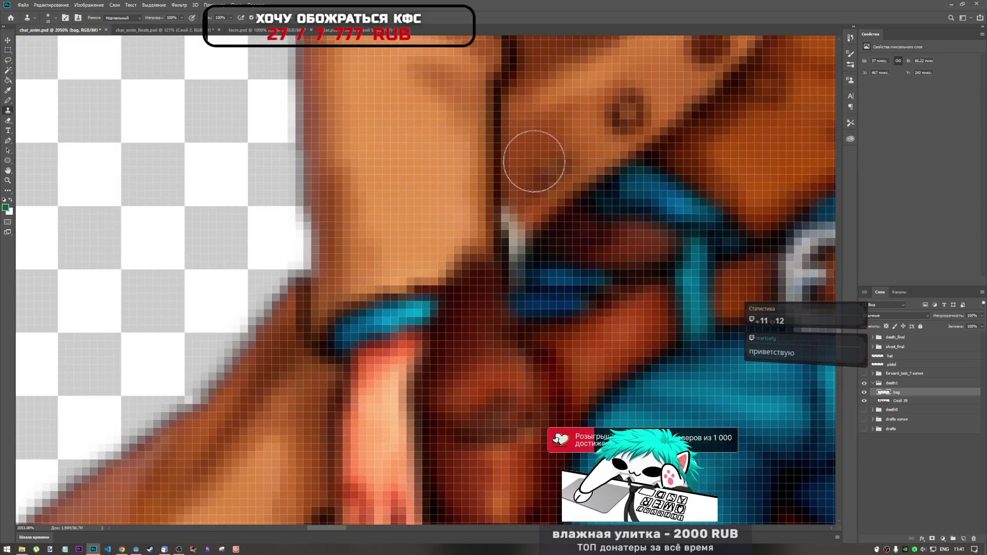
- With the Pencil, repaint grey pixels at the coat-belt seam dark red-brown
{"action": "left_click", "coordinate": [8, 101]}
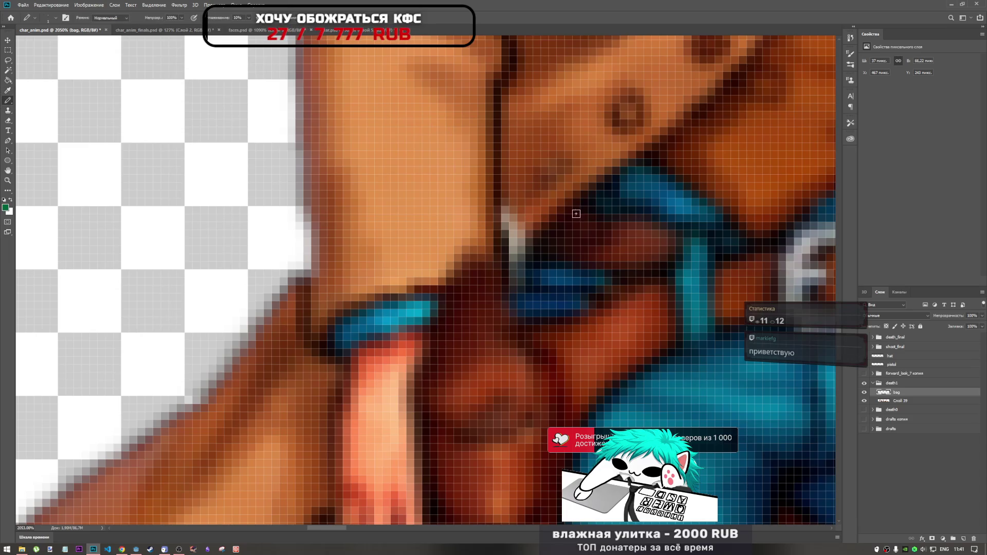
{"action": "left_click", "coordinate": [516, 217]}
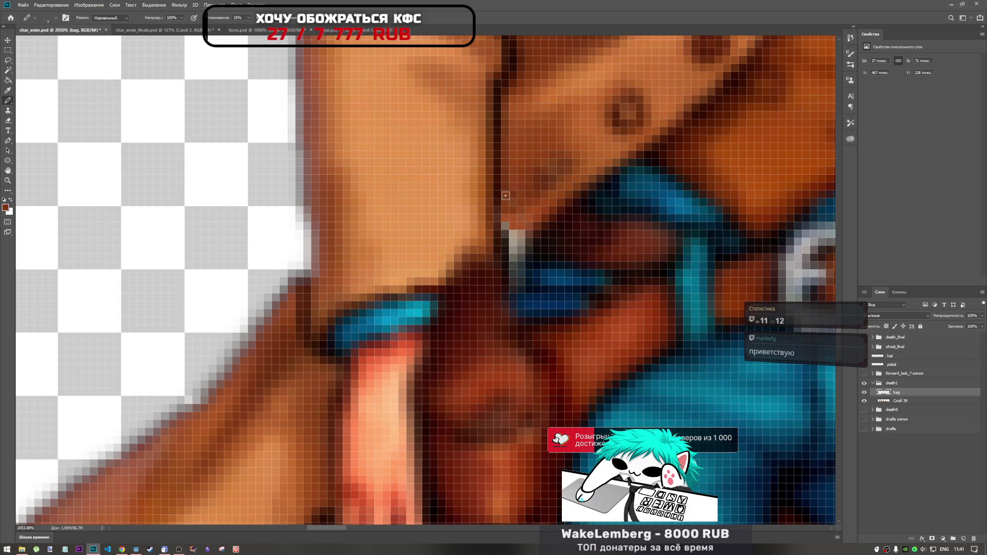
{"action": "left_click", "coordinate": [536, 226], "text": "alt"}
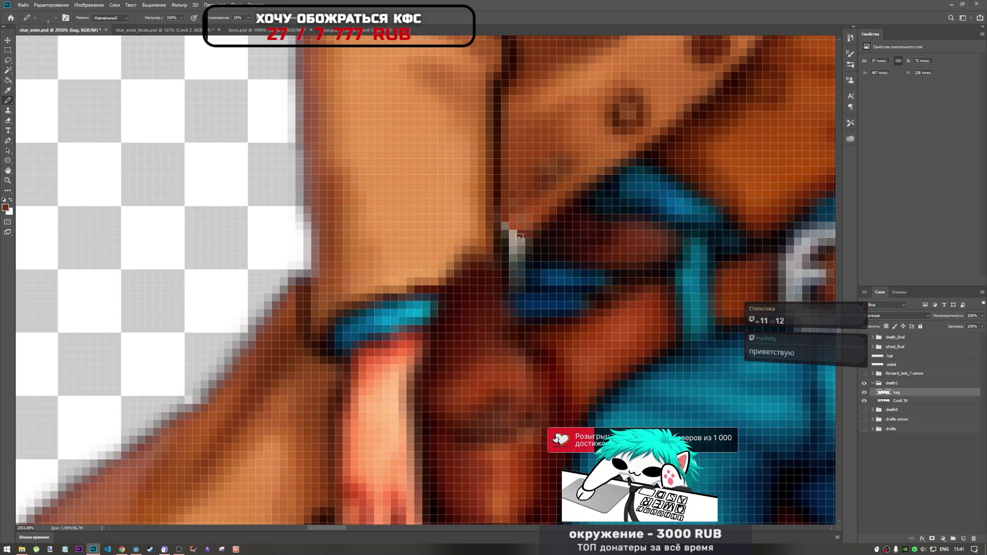
{"action": "left_click", "coordinate": [513, 235]}
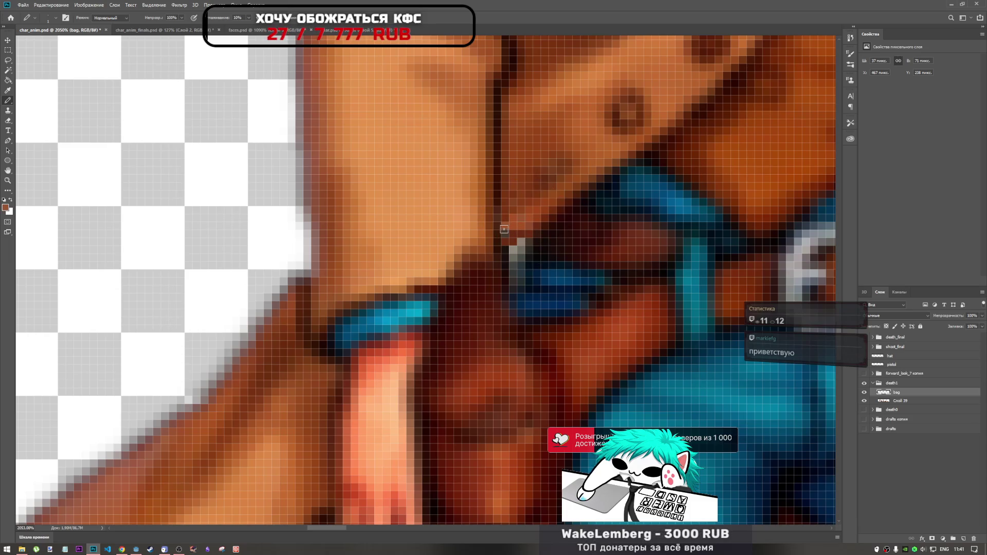
- Cover more stray grey pixels with sampled belt-strap dark blue and reddish-brown
{"action": "scroll", "coordinate": [506, 234], "scroll_direction": "down", "scroll_amount": 5}
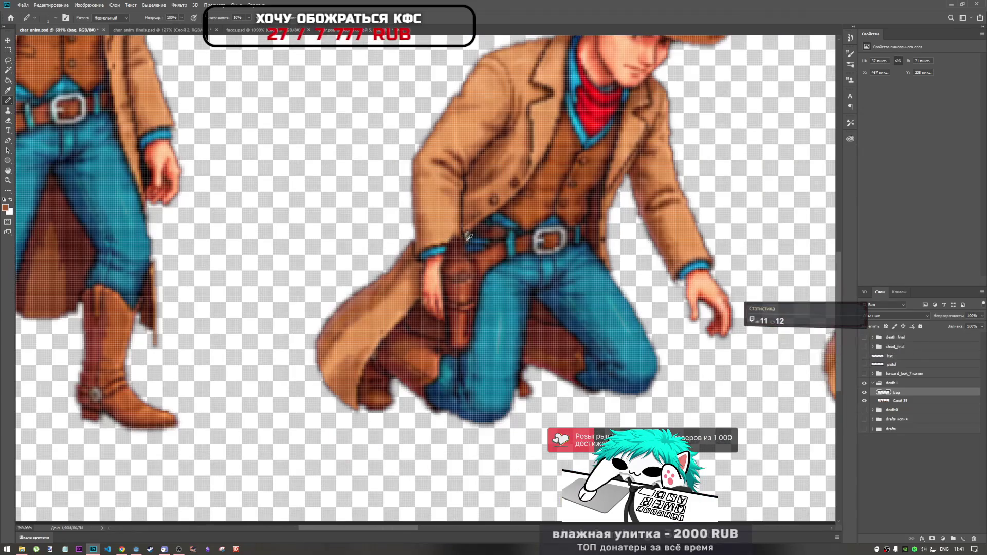
{"action": "scroll", "coordinate": [472, 234], "scroll_direction": "up", "scroll_amount": 5}
{"action": "scroll", "coordinate": [471, 234], "scroll_direction": "up", "scroll_amount": 2}
{"action": "left_click", "coordinate": [476, 248], "text": "alt"}
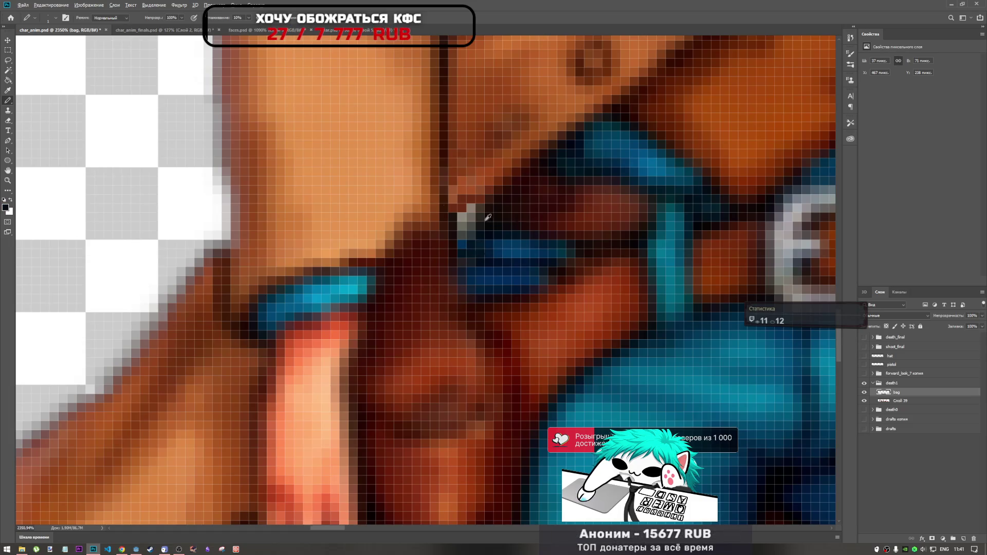
{"action": "left_click", "coordinate": [464, 222]}
{"action": "left_click", "coordinate": [490, 194], "text": "alt"}
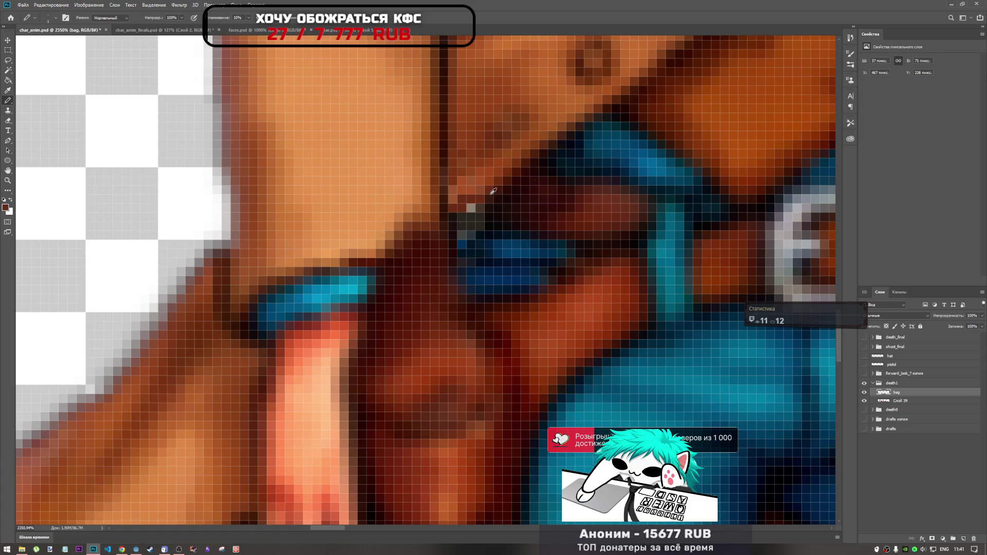
{"action": "left_click", "coordinate": [471, 208]}
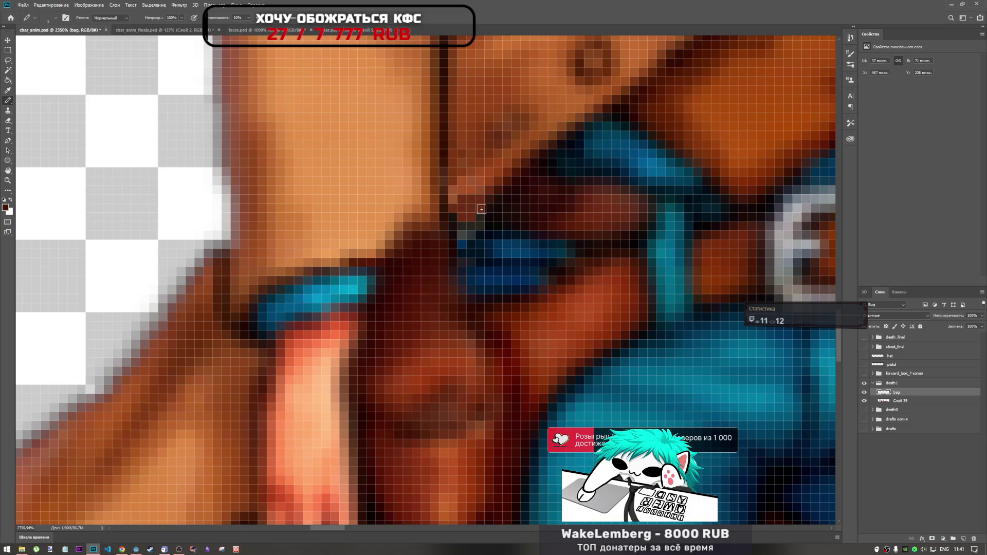
- Sample the strap's dark blue and zoom around to inspect the cleaned seam
{"action": "scroll", "coordinate": [512, 212], "scroll_direction": "down", "scroll_amount": 3}
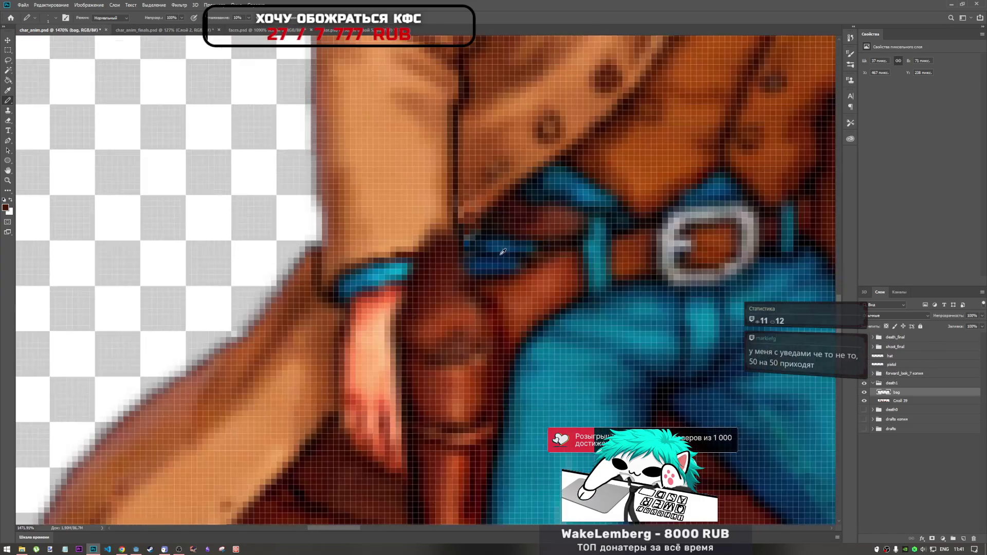
{"action": "left_click", "coordinate": [504, 252], "text": "alt"}
{"action": "scroll", "coordinate": [489, 247], "scroll_direction": "up", "scroll_amount": 2}
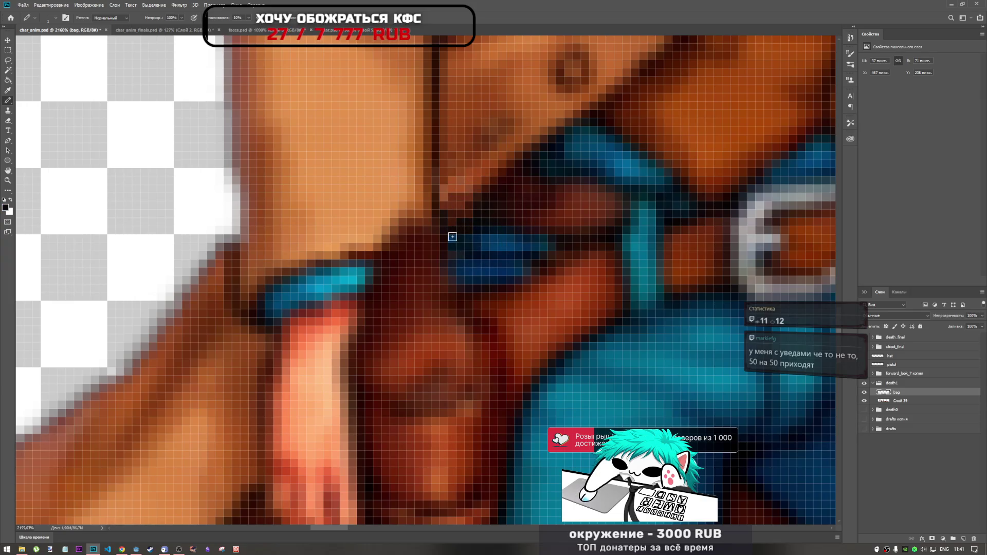
{"action": "scroll", "coordinate": [453, 236], "scroll_direction": "down", "scroll_amount": 3}
{"action": "scroll", "coordinate": [525, 234], "scroll_direction": "down", "scroll_amount": 4}
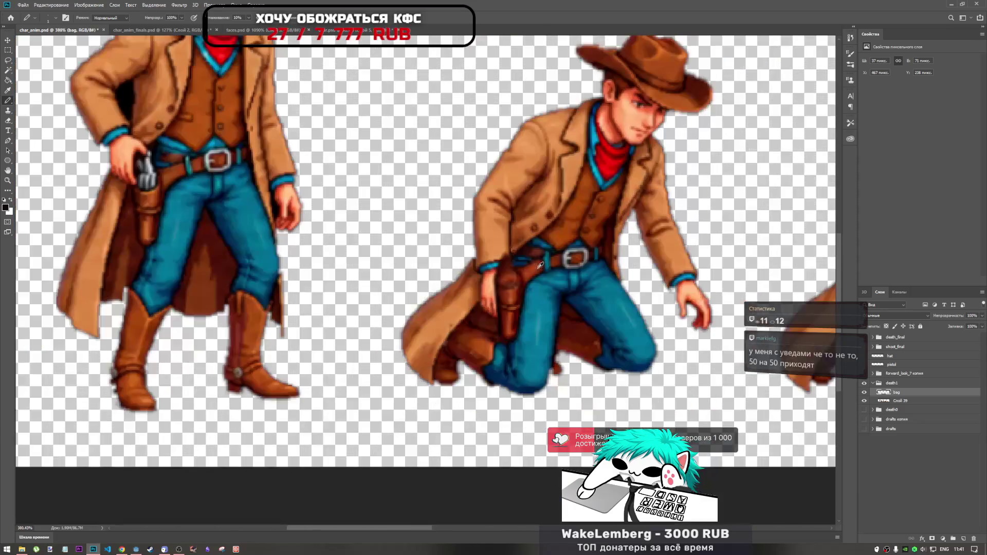
{"action": "scroll", "coordinate": [517, 250], "scroll_direction": "up", "scroll_amount": 5}
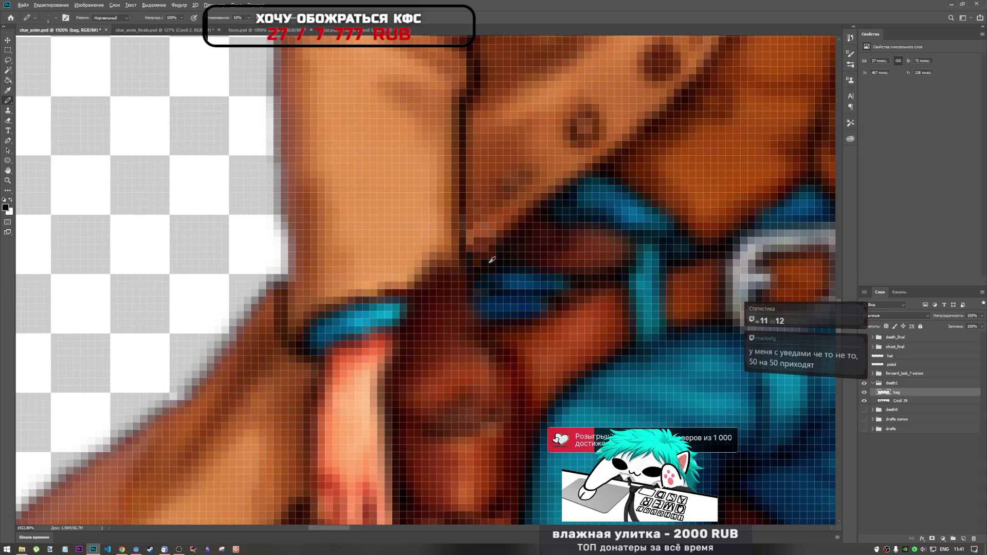
{"action": "scroll", "coordinate": [478, 270], "scroll_direction": "down", "scroll_amount": 5}
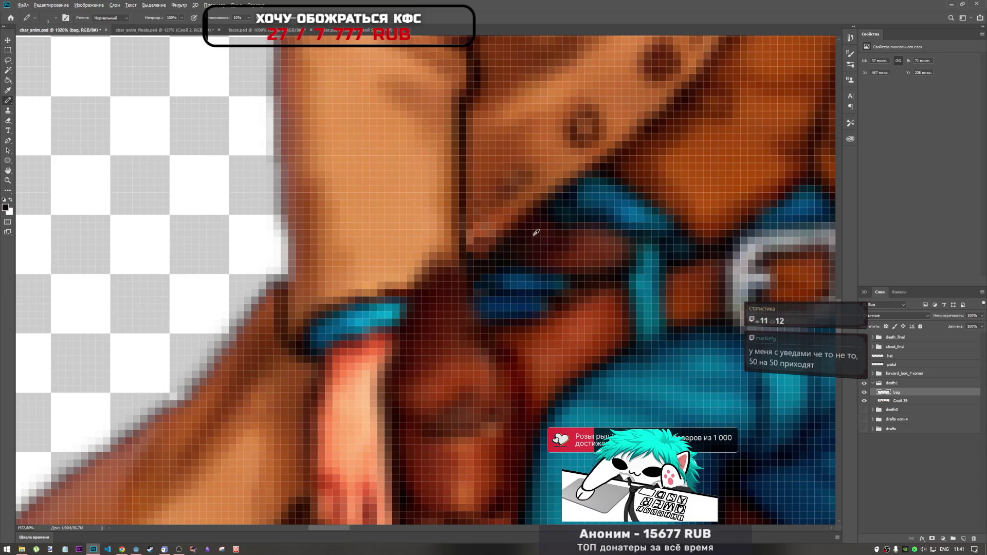
{"action": "scroll", "coordinate": [516, 272], "scroll_direction": "up", "scroll_amount": 6}
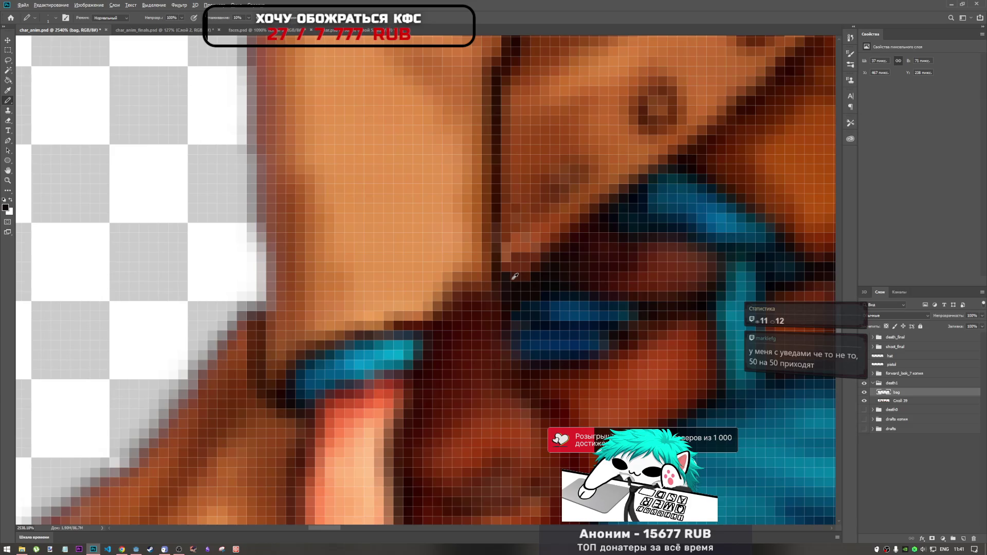
{"action": "scroll", "coordinate": [514, 278], "scroll_direction": "down", "scroll_amount": 4}
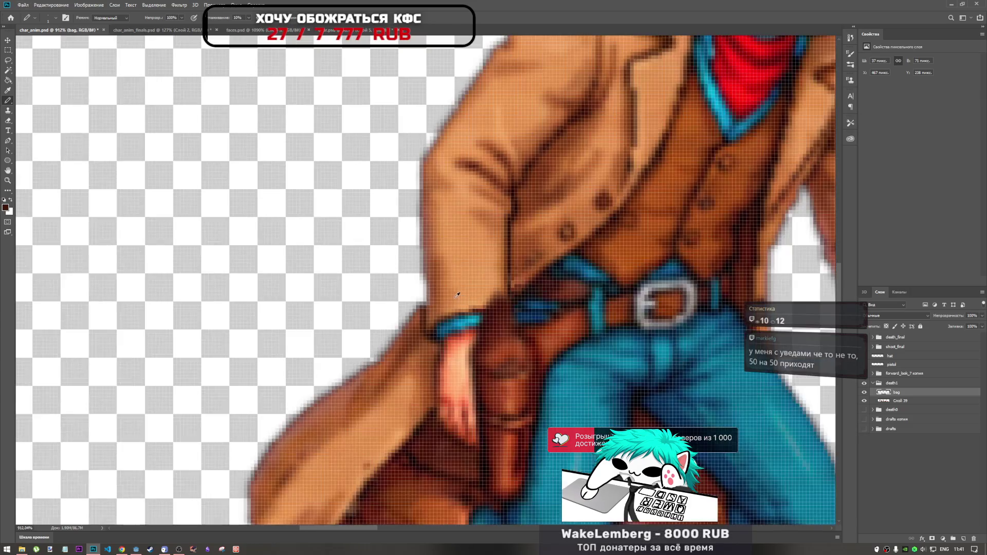
{"action": "scroll", "coordinate": [516, 290], "scroll_direction": "up", "scroll_amount": 6}
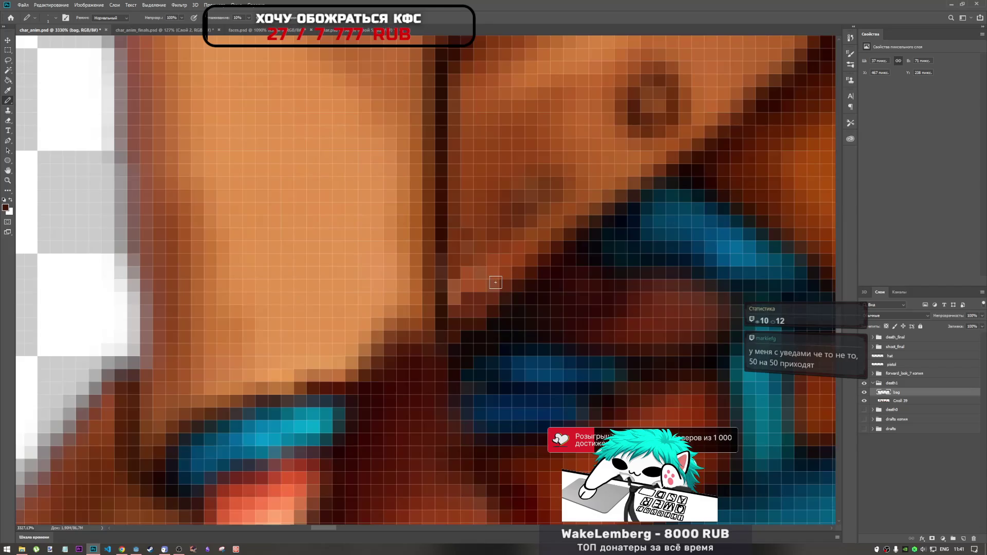
{"action": "scroll", "coordinate": [460, 299], "scroll_direction": "down", "scroll_amount": 2}
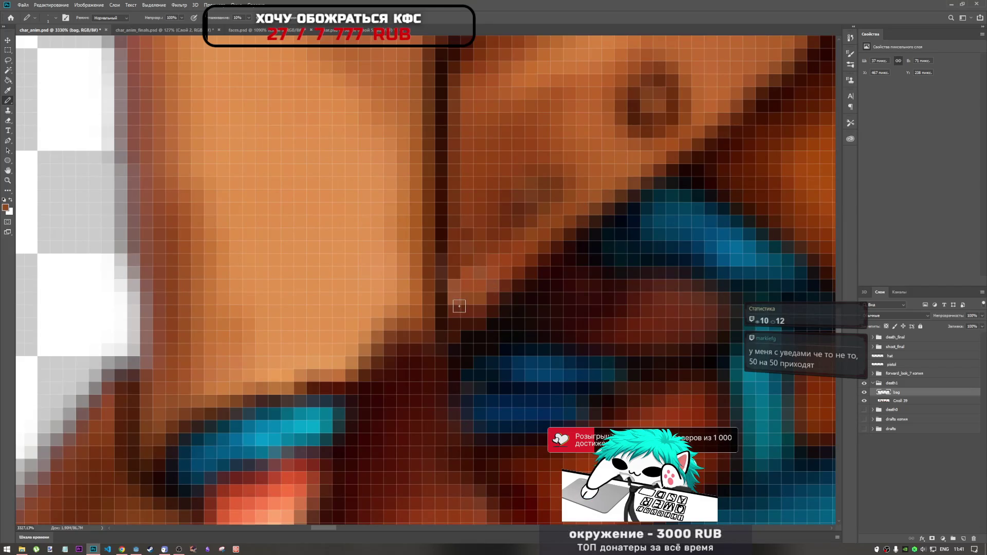
{"action": "scroll", "coordinate": [437, 309], "scroll_direction": "down", "scroll_amount": 2}
{"action": "scroll", "coordinate": [410, 313], "scroll_direction": "down", "scroll_amount": 5}
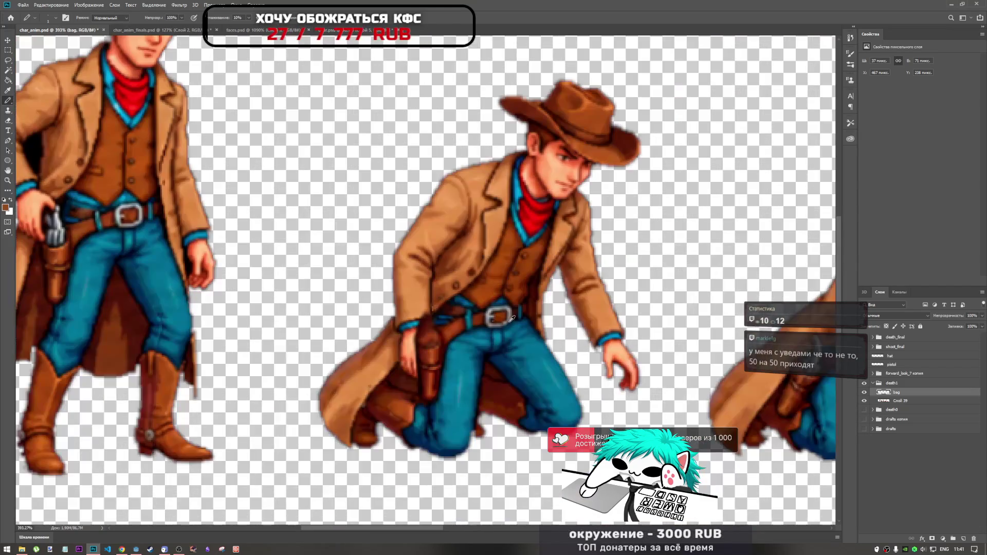
{"action": "scroll", "coordinate": [452, 299], "scroll_direction": "up", "scroll_amount": 6}
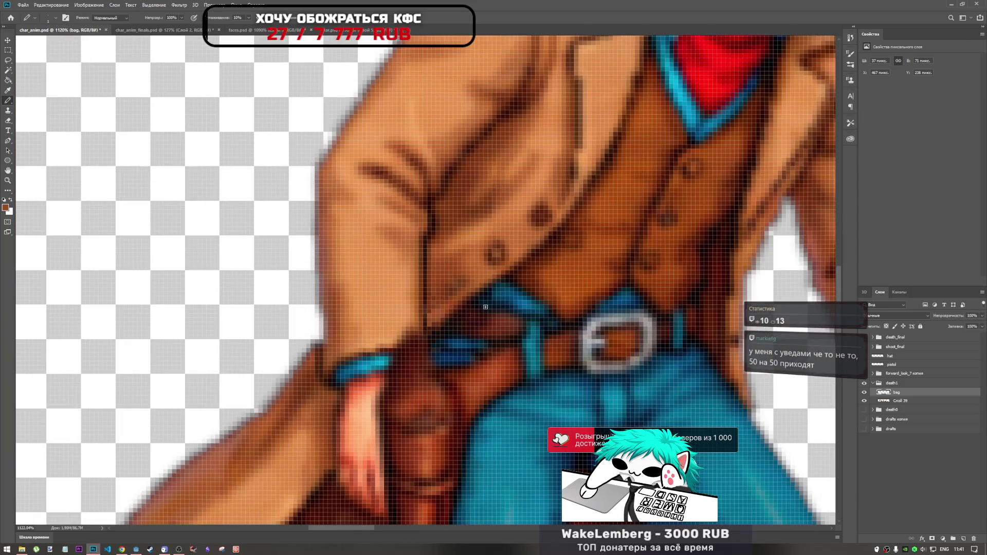
{"action": "scroll", "coordinate": [485, 307], "scroll_direction": "down", "scroll_amount": 5}
{"action": "scroll", "coordinate": [485, 307], "scroll_direction": "up", "scroll_amount": 5}
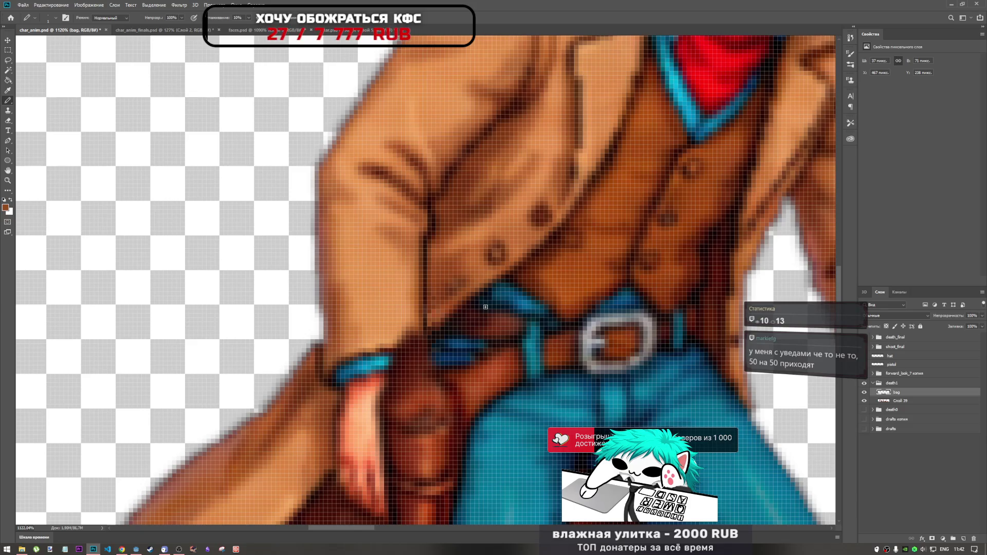
{"action": "scroll", "coordinate": [453, 309], "scroll_direction": "down", "scroll_amount": 5}
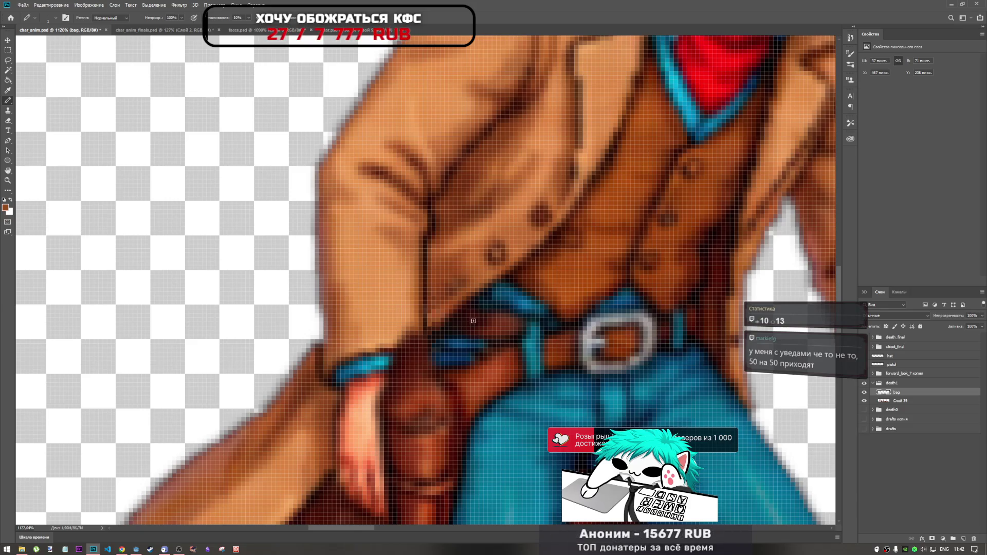
{"action": "scroll", "coordinate": [419, 346], "scroll_direction": "up", "scroll_amount": 4}
{"action": "scroll", "coordinate": [418, 345], "scroll_direction": "down", "scroll_amount": 5}
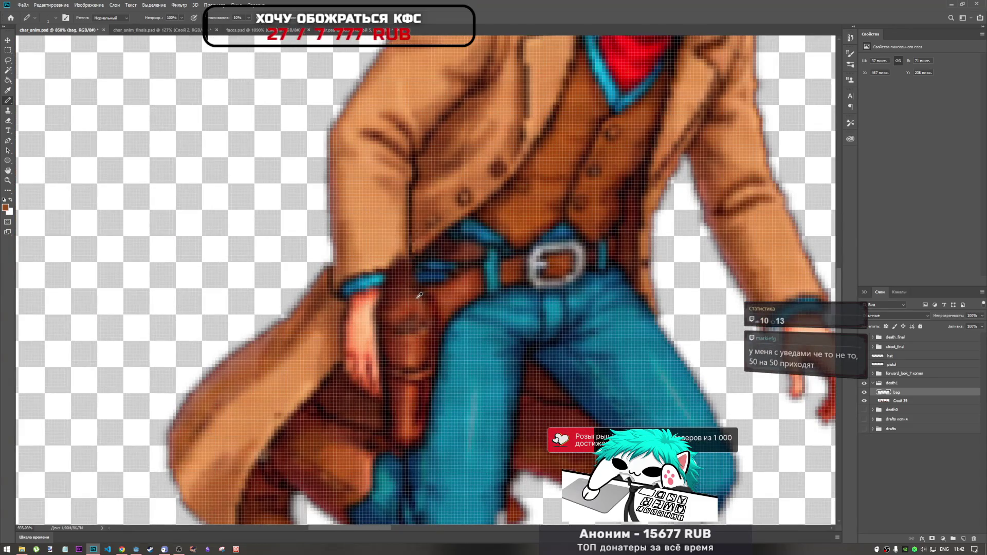
{"action": "scroll", "coordinate": [414, 295], "scroll_direction": "up", "scroll_amount": 6}
{"action": "scroll", "coordinate": [415, 300], "scroll_direction": "down", "scroll_amount": 2}
{"action": "scroll", "coordinate": [415, 301], "scroll_direction": "down", "scroll_amount": 5}
{"action": "scroll", "coordinate": [415, 301], "scroll_direction": "up", "scroll_amount": 5}
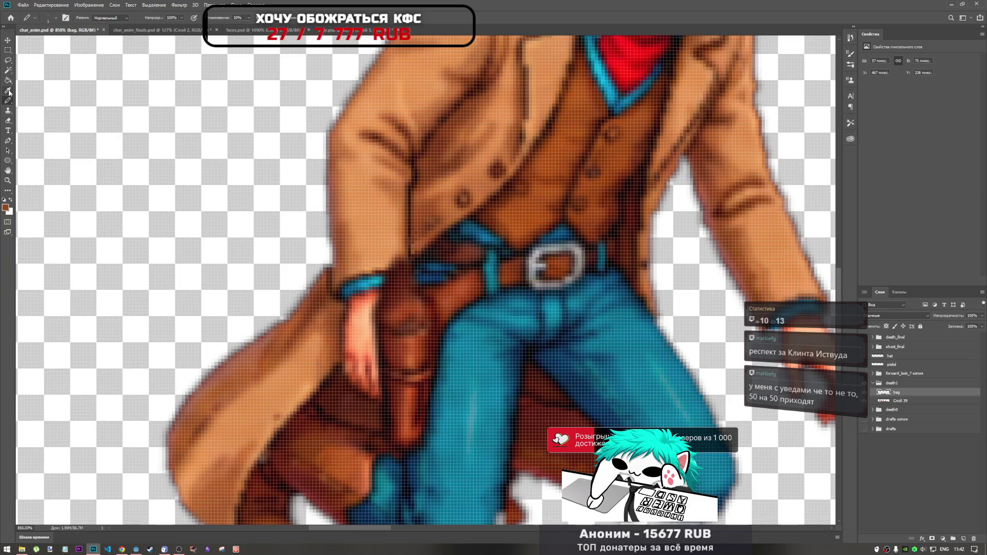
{"action": "left_click", "coordinate": [8, 120]}
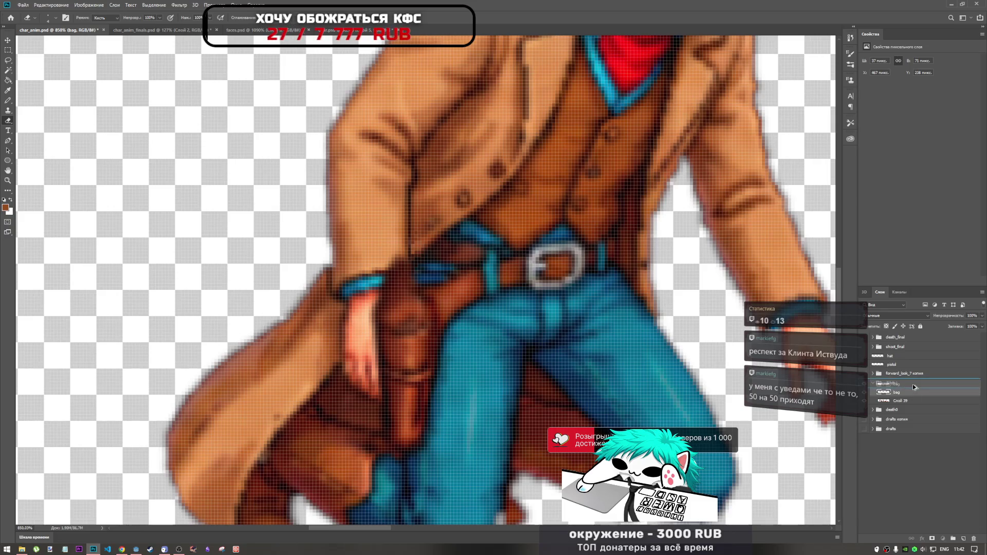
- Duplicate the bag layer, place the copy on the crouching cowboy's hip, and select the original bag layer with the Eraser
{"action": "key", "text": "ctrl+j"}
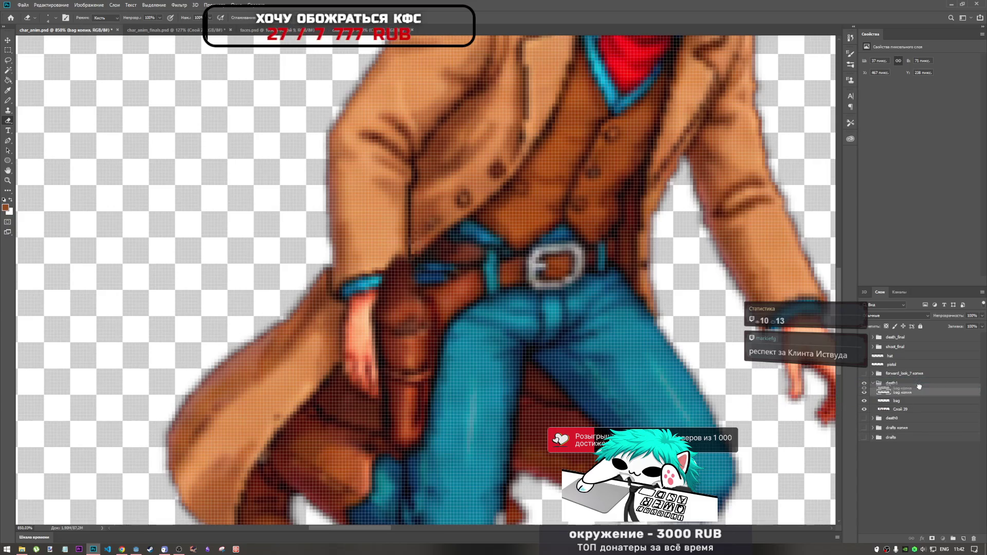
{"action": "scroll", "coordinate": [351, 284], "scroll_direction": "down", "scroll_amount": 5}
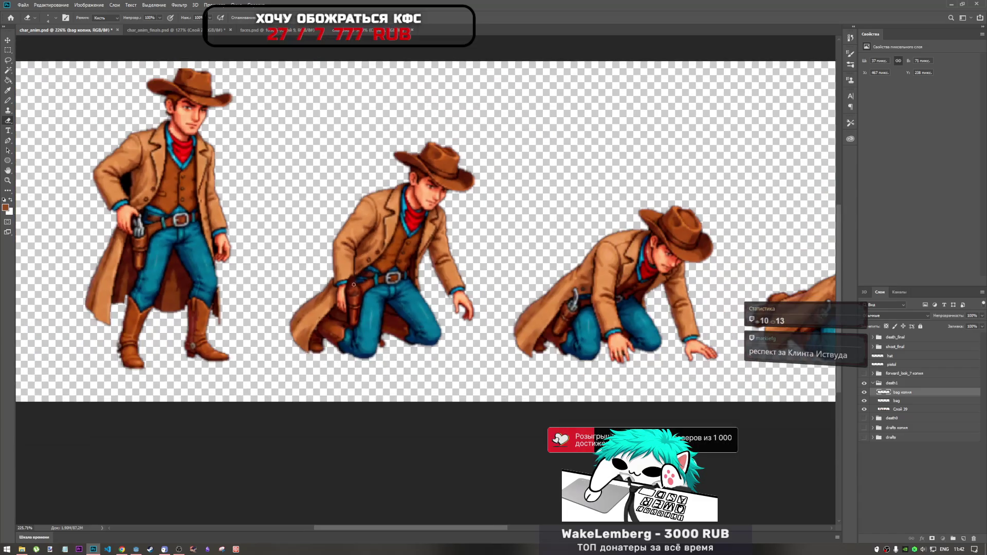
{"action": "key", "text": "ctrl+t"}
{"action": "left_click_drag", "start_coordinate": [370, 297], "coordinate": [575, 311]}
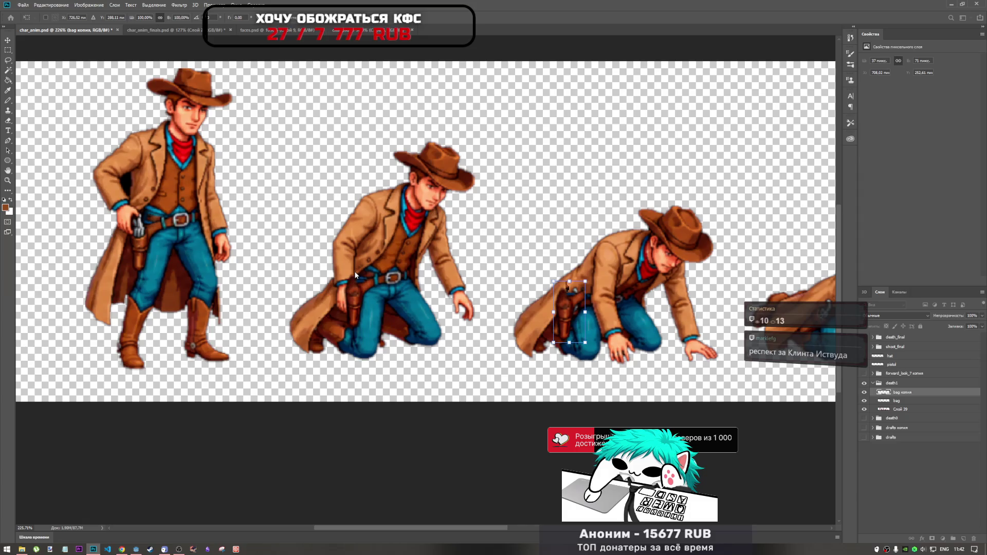
{"action": "key", "text": "Return"}
{"action": "key", "text": "e"}
{"action": "left_click", "coordinate": [900, 401]}
- Zoom around the kneeling cowboy, select Слой 39 then 'bag копия', and bring up the eraser's brush picker
{"action": "scroll", "coordinate": [335, 297], "scroll_direction": "up", "scroll_amount": 5}
{"action": "scroll", "coordinate": [381, 292], "scroll_direction": "down", "scroll_amount": 4}
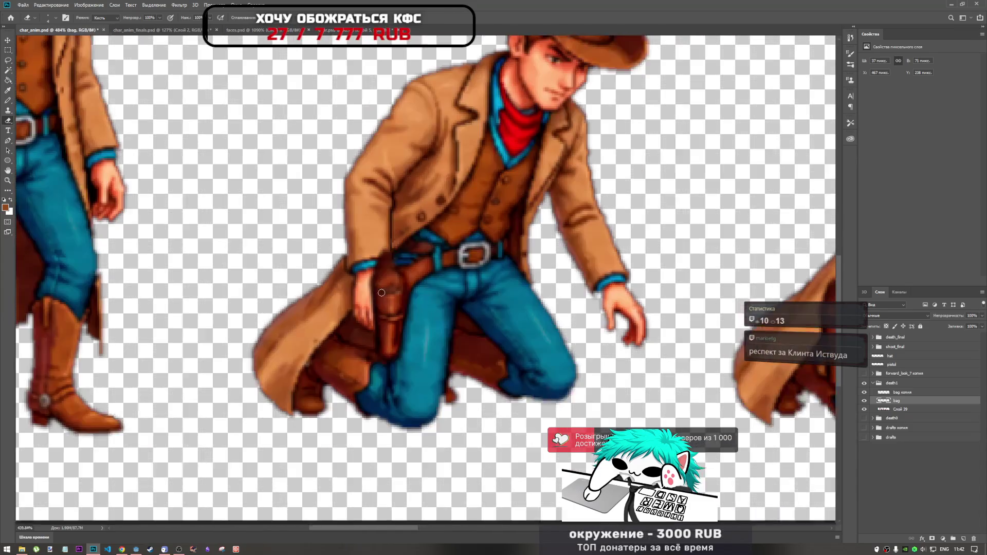
{"action": "scroll", "coordinate": [381, 293], "scroll_direction": "down", "scroll_amount": 1}
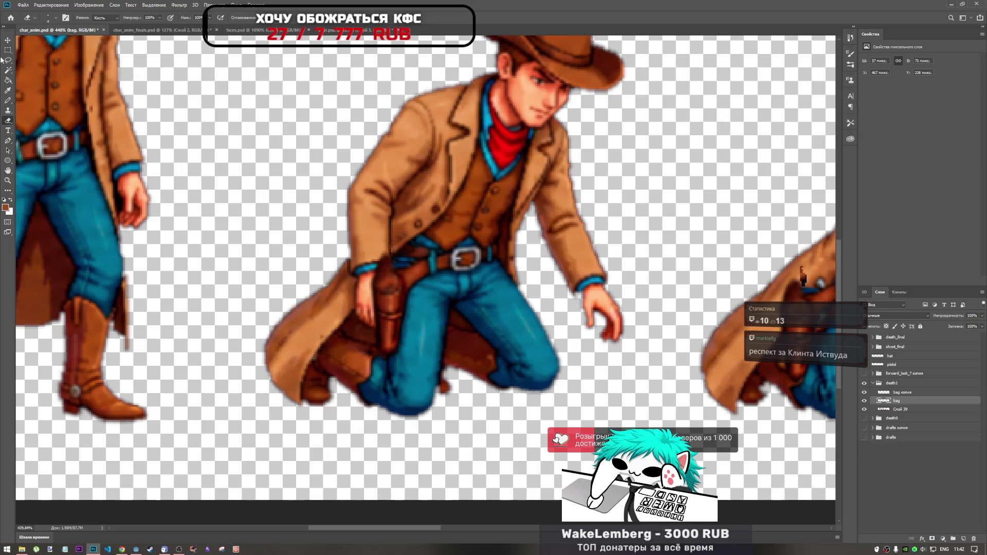
{"action": "left_click", "coordinate": [905, 409]}
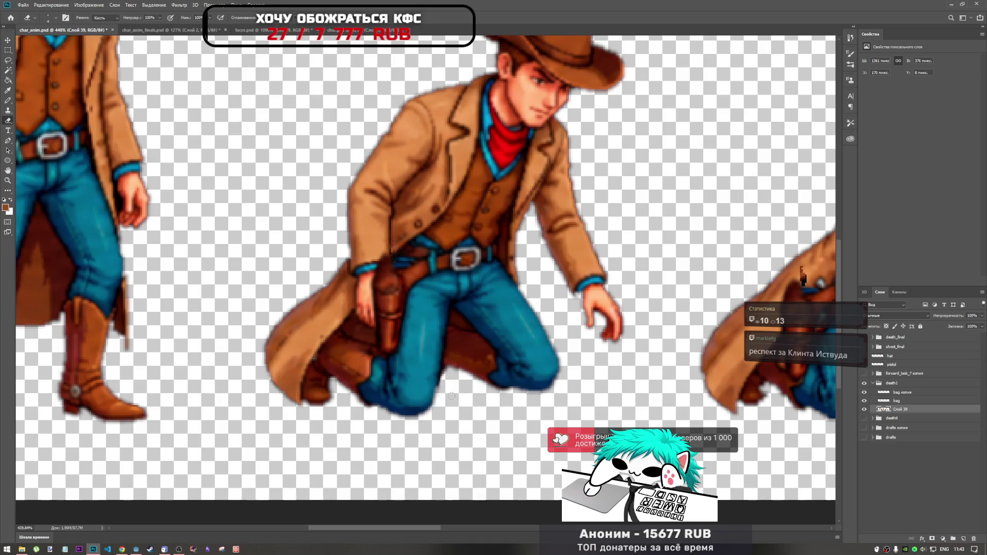
{"action": "scroll", "coordinate": [450, 395], "scroll_direction": "down", "scroll_amount": 5}
{"action": "scroll", "coordinate": [468, 360], "scroll_direction": "up", "scroll_amount": 6}
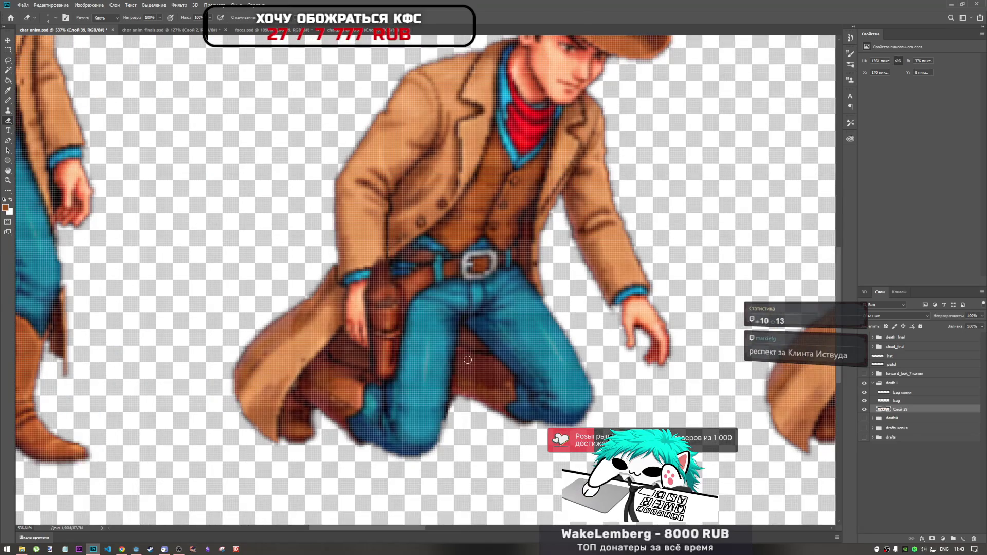
{"action": "scroll", "coordinate": [468, 360], "scroll_direction": "down", "scroll_amount": 1}
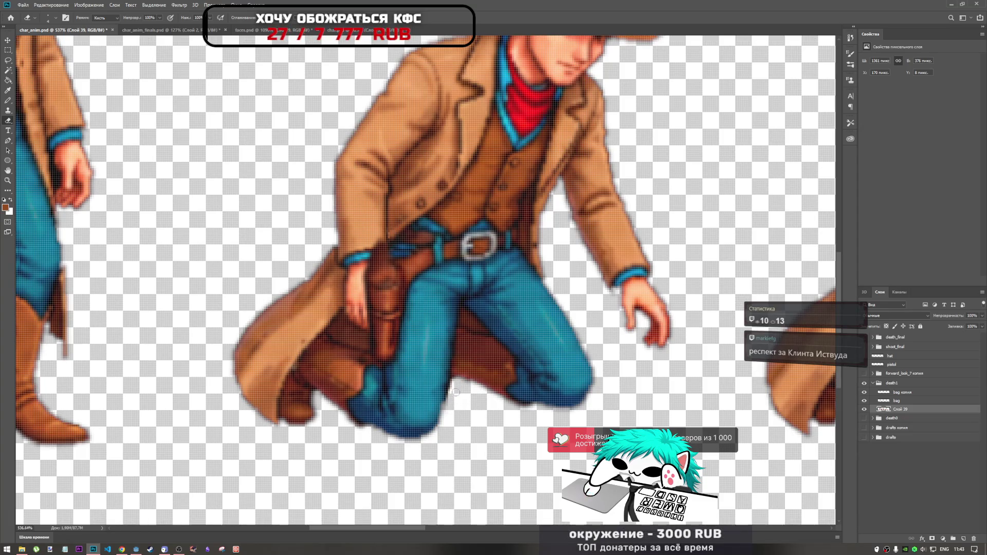
{"action": "scroll", "coordinate": [450, 409], "scroll_direction": "down", "scroll_amount": 3}
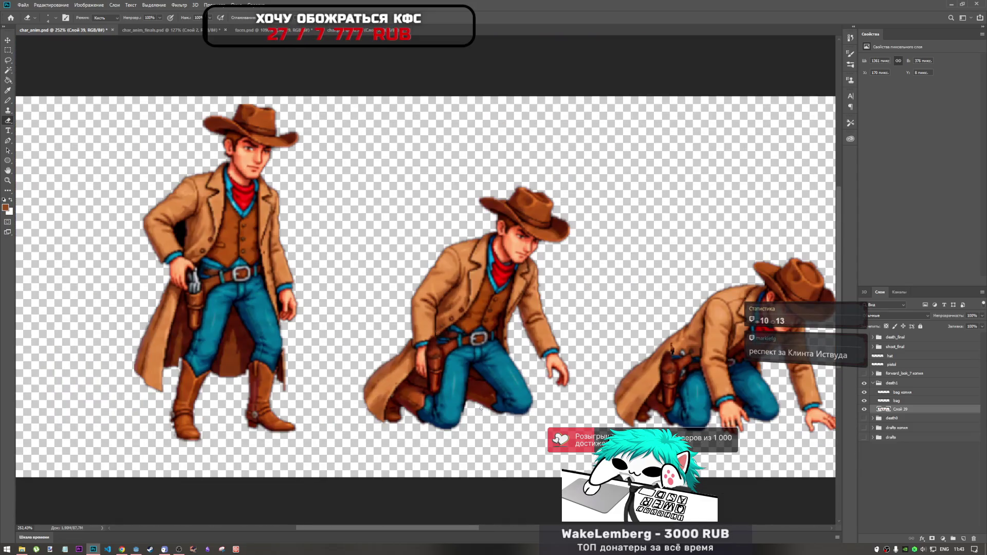
{"action": "left_click", "coordinate": [900, 394]}
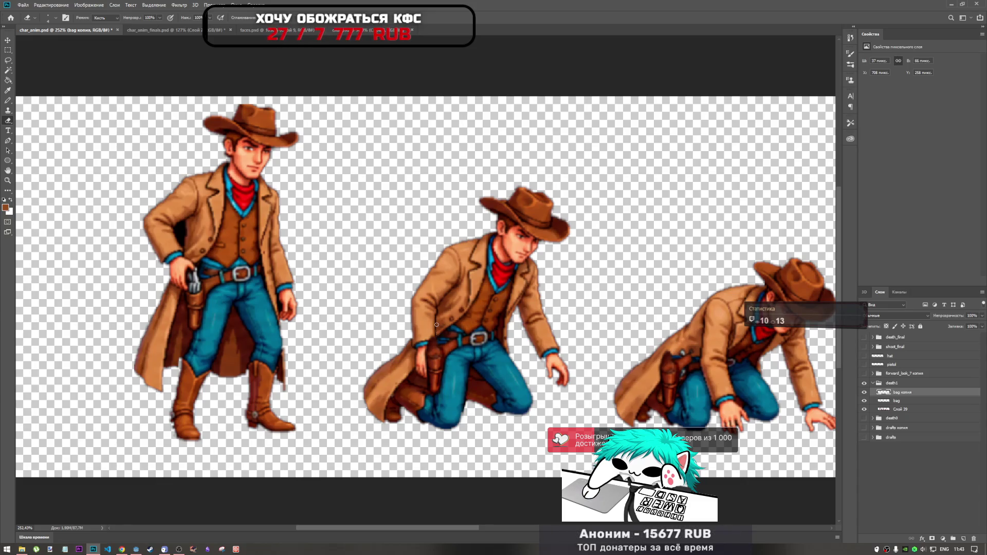
{"action": "right_click", "coordinate": [512, 329]}
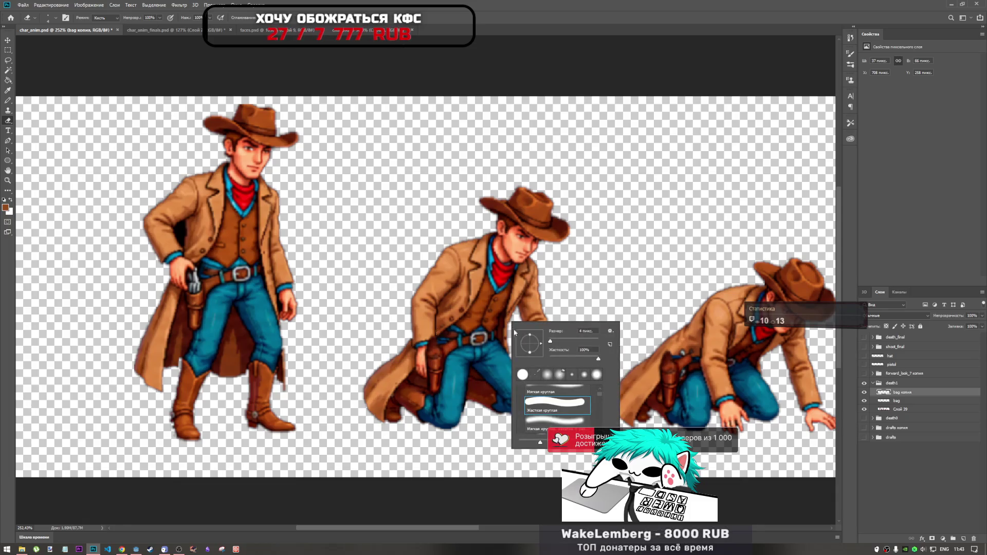
- Adjust the eraser size in the brush picker while zooming on the kneeling cowboy
{"action": "key", "text": "Escape"}
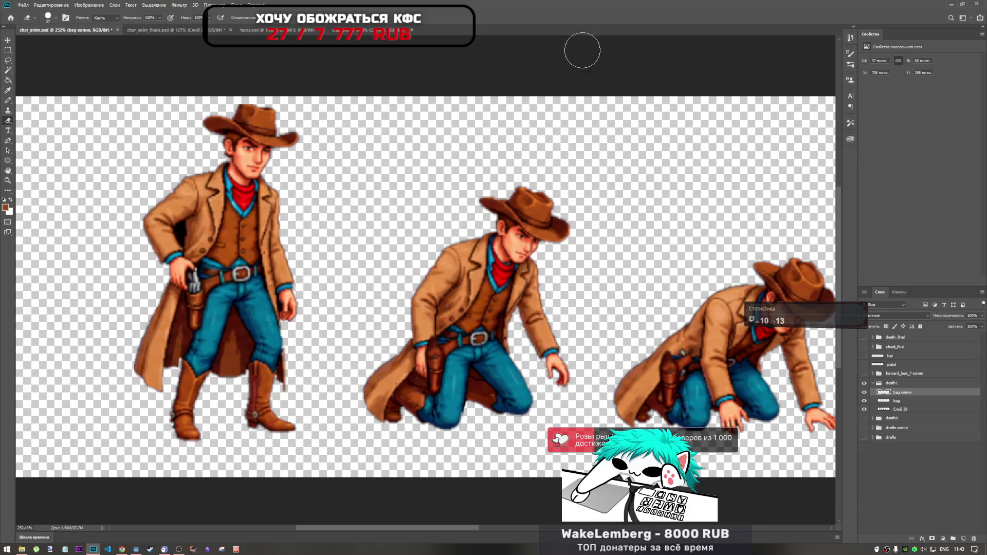
{"action": "scroll", "coordinate": [447, 331], "scroll_direction": "up", "scroll_amount": 5}
{"action": "scroll", "coordinate": [392, 320], "scroll_direction": "down", "scroll_amount": 3}
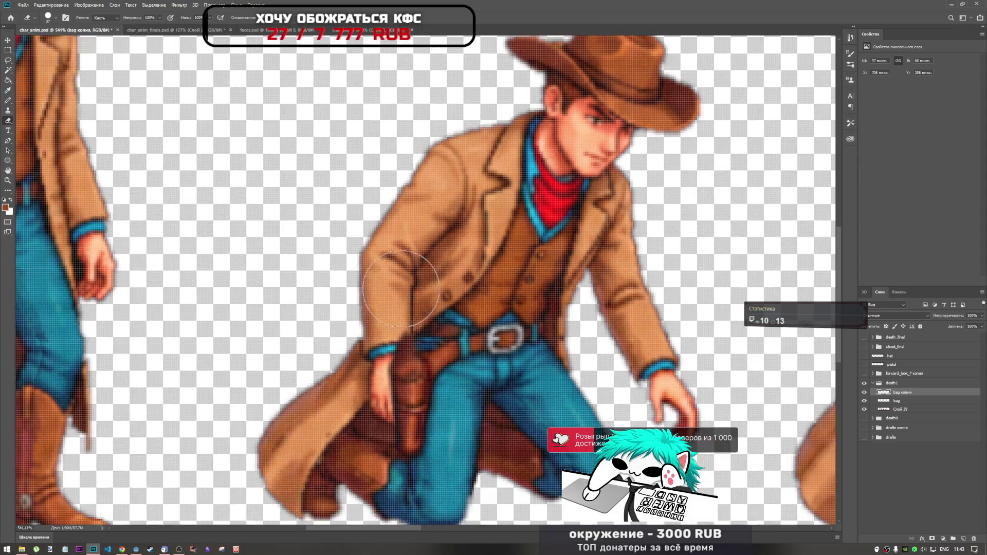
{"action": "right_click", "coordinate": [418, 268]}
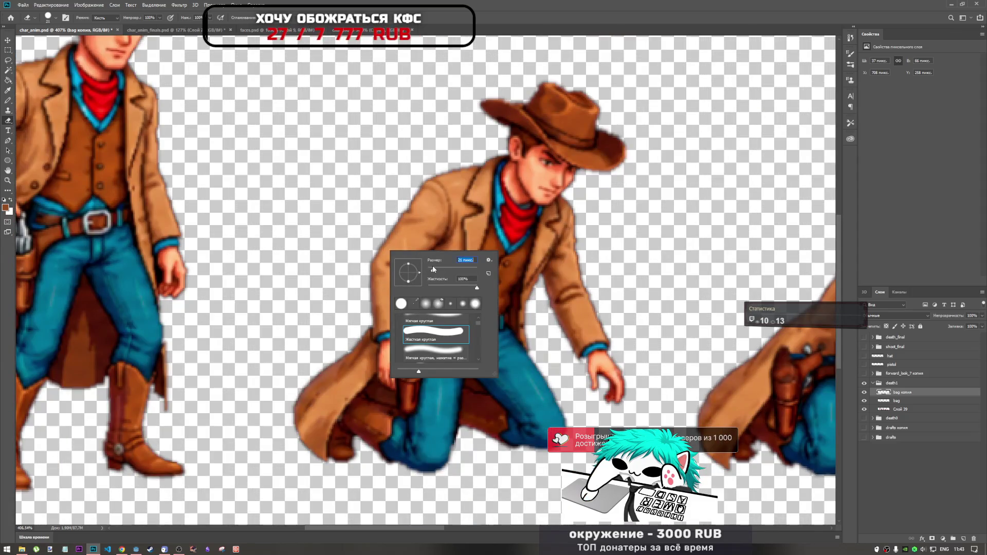
{"action": "key", "text": "Escape"}
{"action": "scroll", "coordinate": [437, 269], "scroll_direction": "down", "scroll_amount": 2}
{"action": "scroll", "coordinate": [438, 269], "scroll_direction": "up", "scroll_amount": 3}
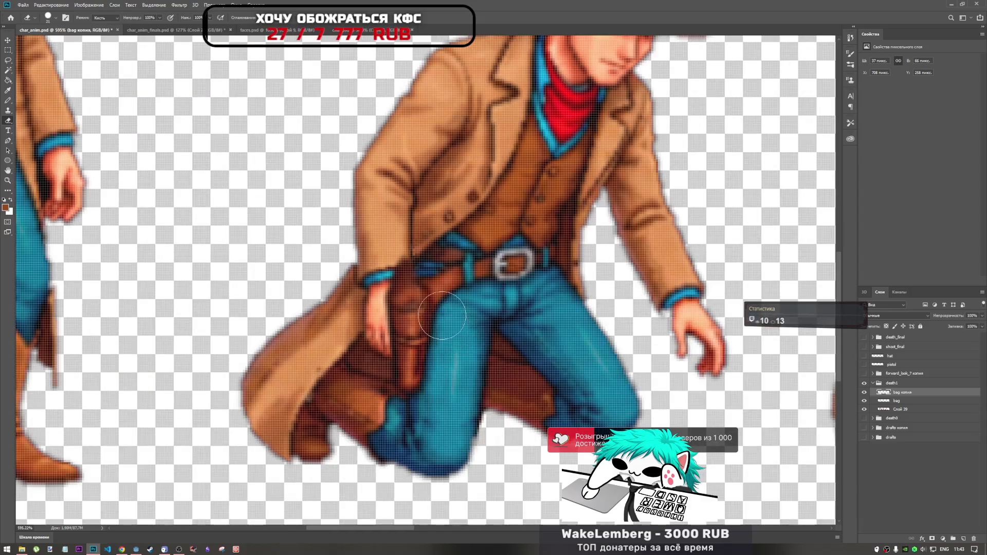
{"action": "scroll", "coordinate": [437, 268], "scroll_direction": "down", "scroll_amount": 4}
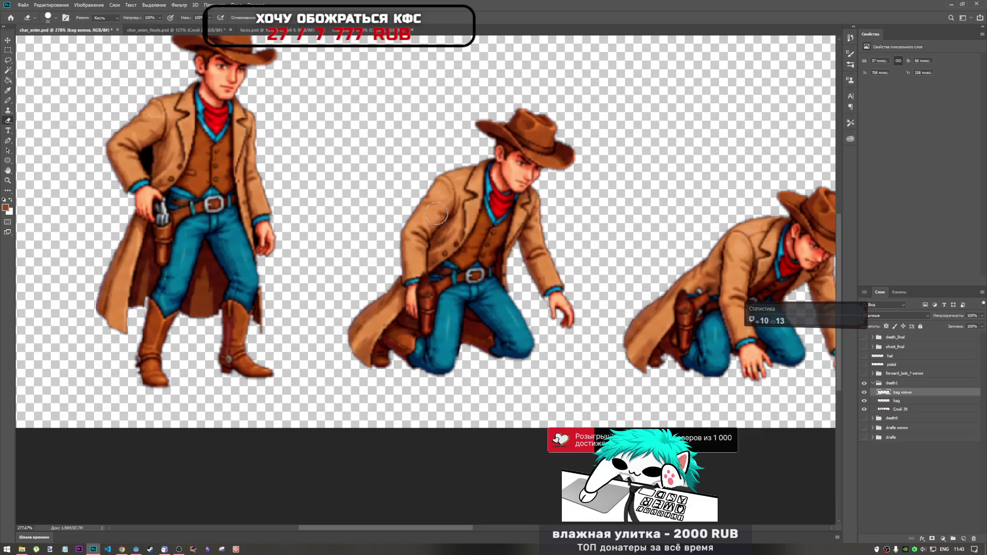
{"action": "scroll", "coordinate": [442, 260], "scroll_direction": "up", "scroll_amount": 3}
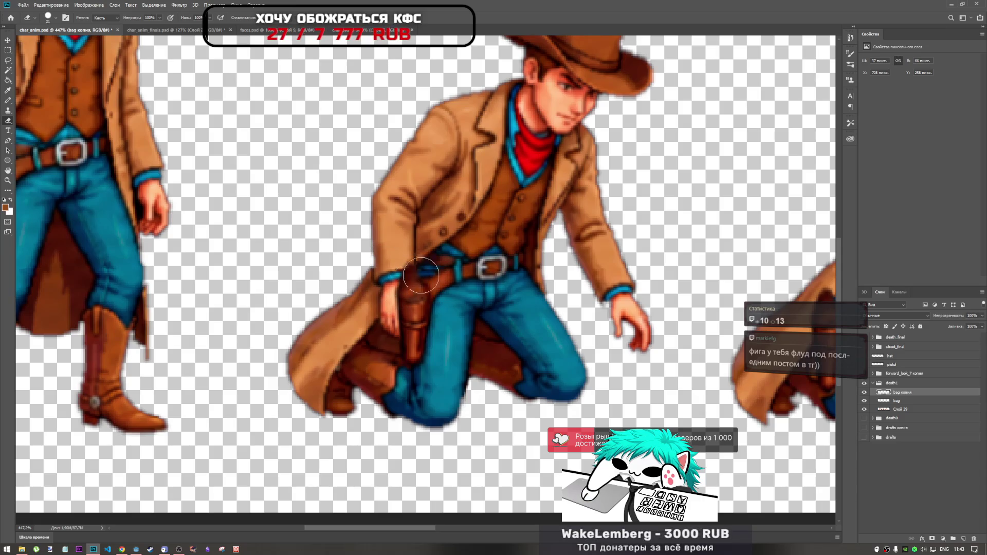
- Select the bag layer and lower its opacity to see the hand beneath
{"action": "left_click", "coordinate": [892, 402]}
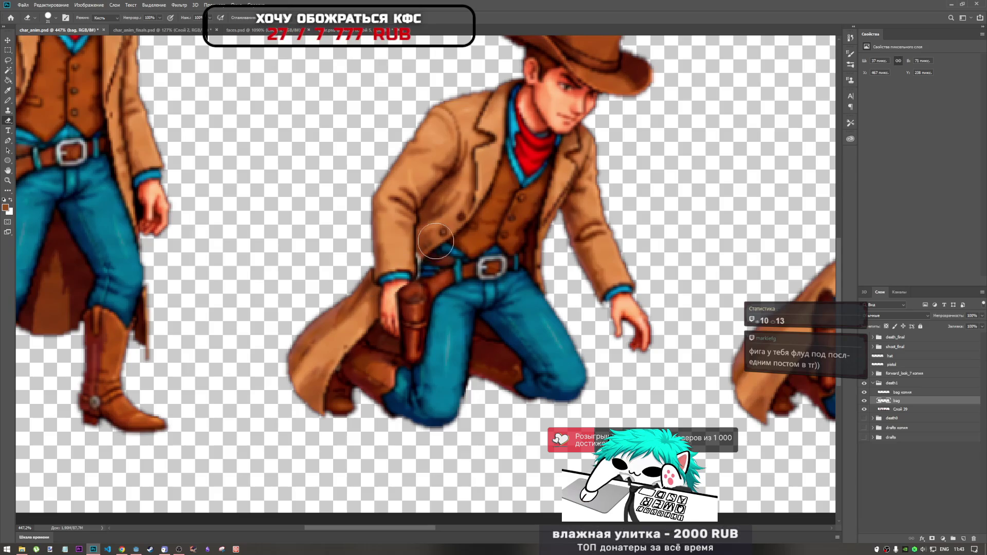
{"action": "scroll", "coordinate": [428, 258], "scroll_direction": "up", "scroll_amount": 3}
{"action": "scroll", "coordinate": [428, 259], "scroll_direction": "down", "scroll_amount": 5}
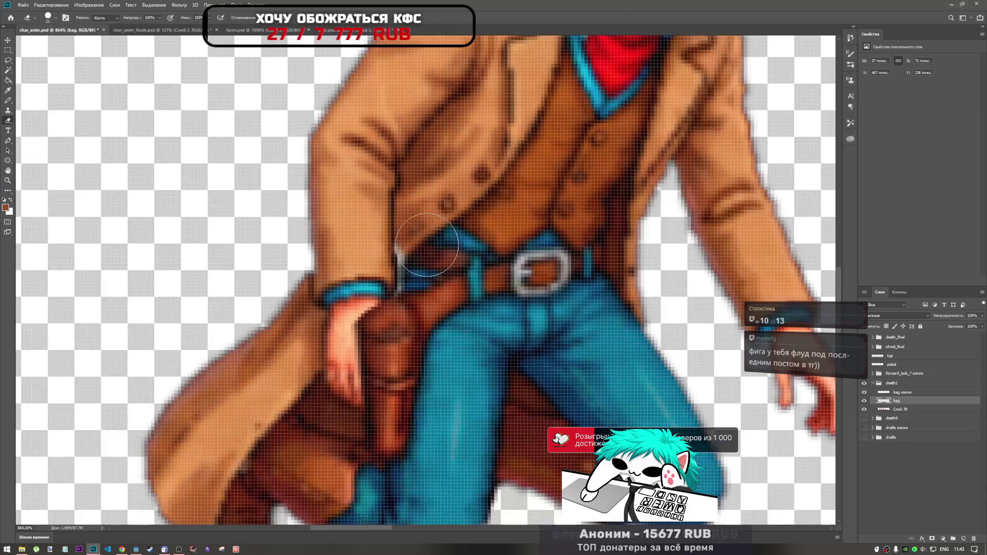
{"action": "scroll", "coordinate": [392, 279], "scroll_direction": "up", "scroll_amount": 3}
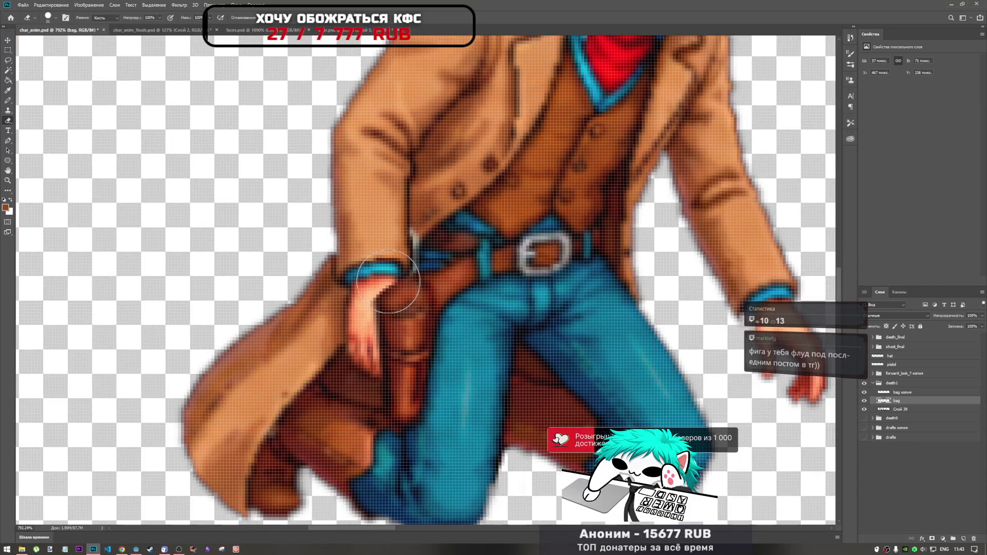
{"action": "scroll", "coordinate": [431, 254], "scroll_direction": "up", "scroll_amount": 2}
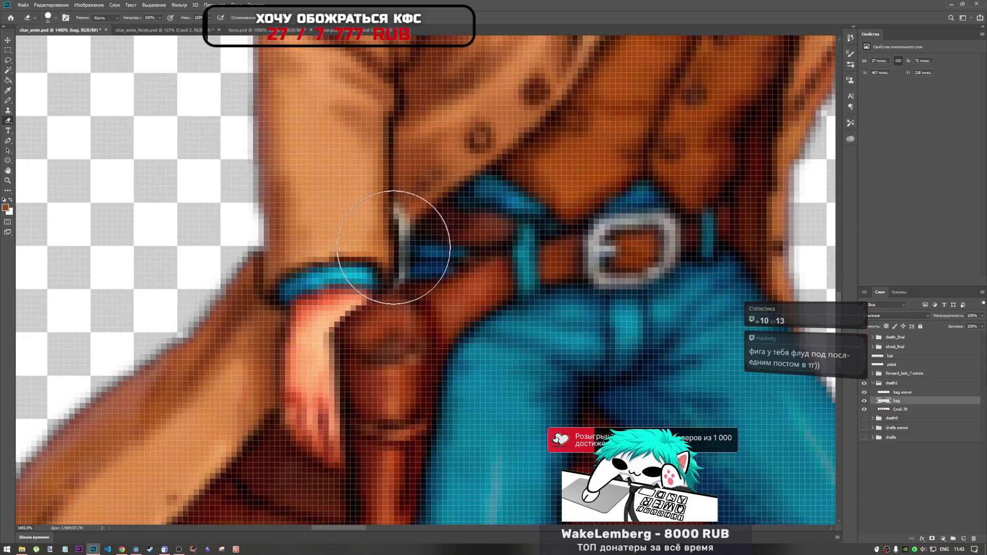
{"action": "scroll", "coordinate": [387, 264], "scroll_direction": "down", "scroll_amount": 3}
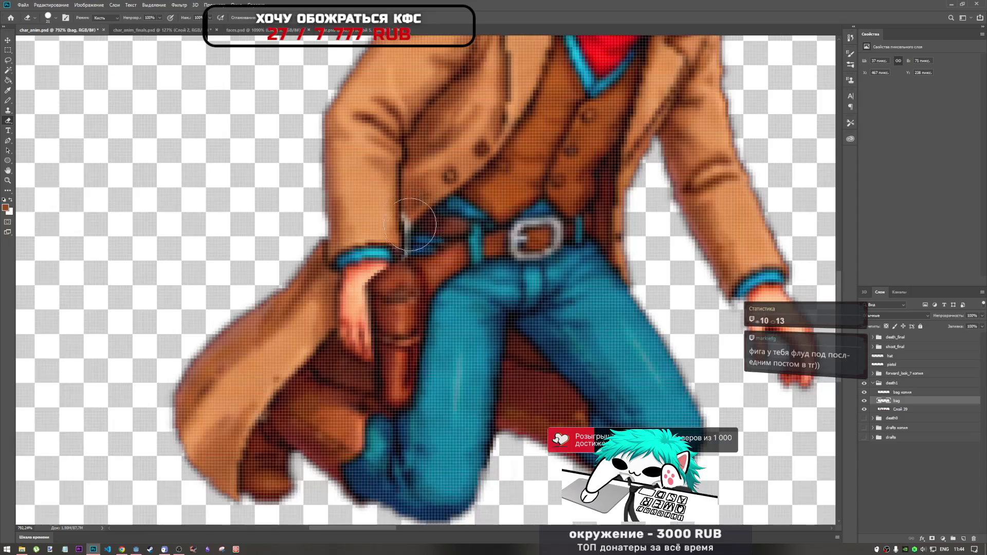
{"action": "scroll", "coordinate": [379, 244], "scroll_direction": "up", "scroll_amount": 1}
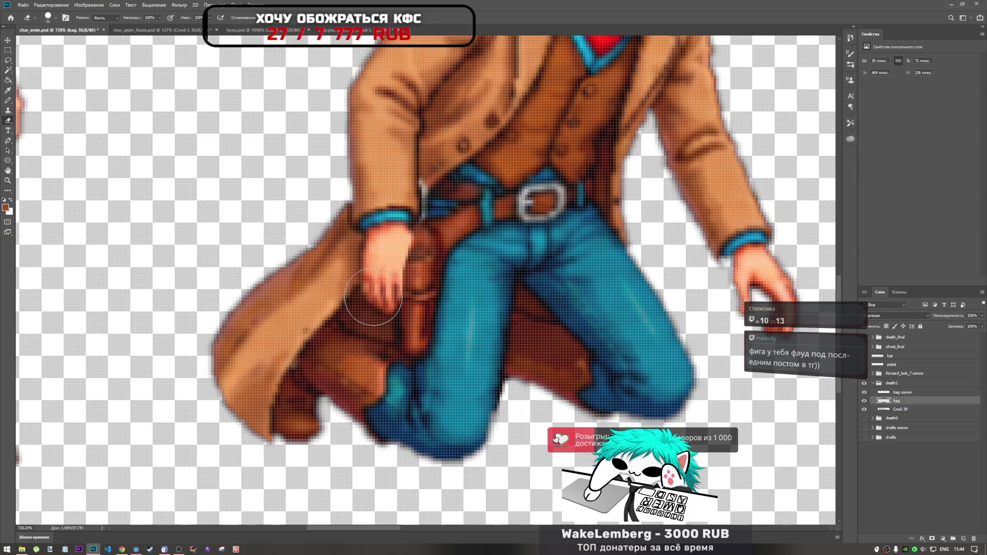
{"action": "scroll", "coordinate": [431, 291], "scroll_direction": "up", "scroll_amount": 2}
{"action": "scroll", "coordinate": [431, 291], "scroll_direction": "down", "scroll_amount": 4}
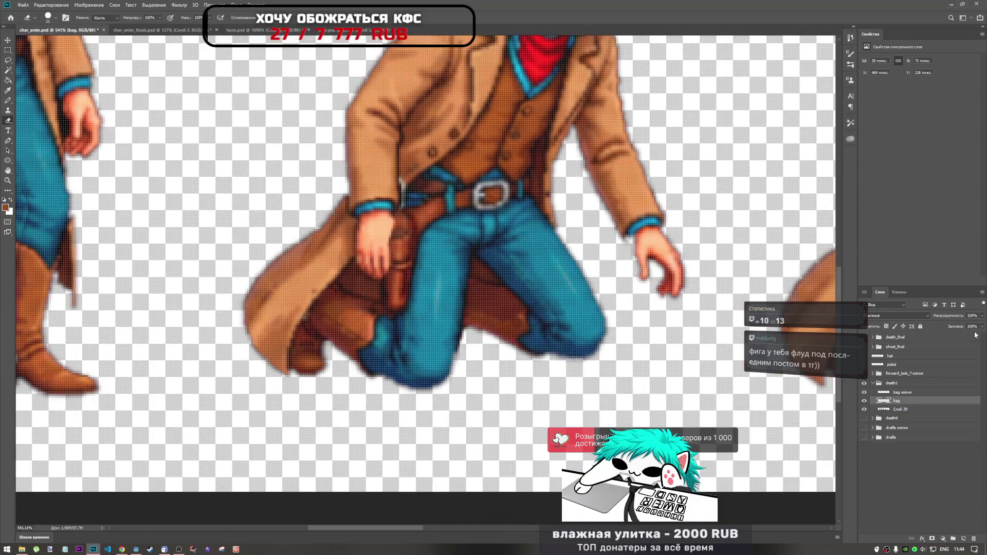
{"action": "left_click", "coordinate": [982, 316]}
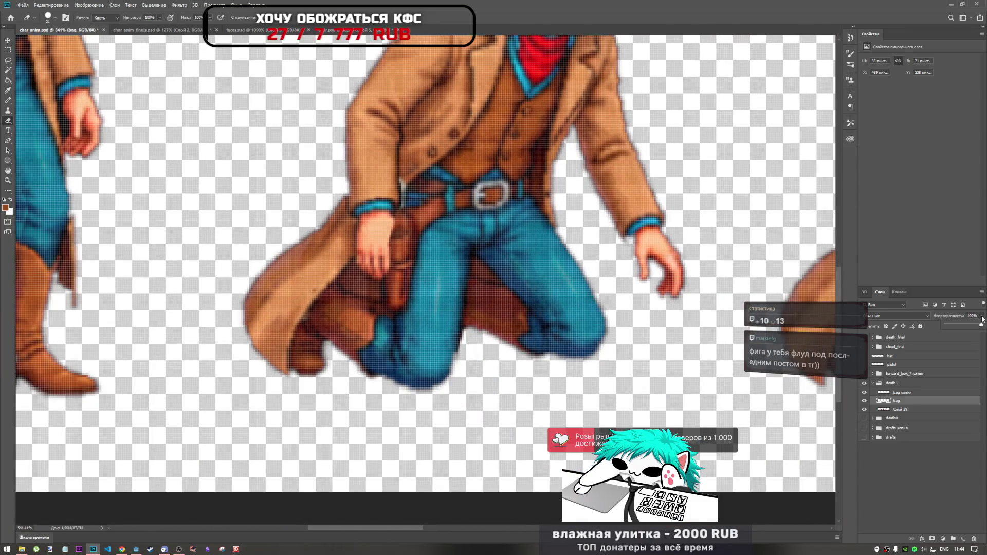
{"action": "left_click_drag", "start_coordinate": [960, 325], "coordinate": [958, 325]}
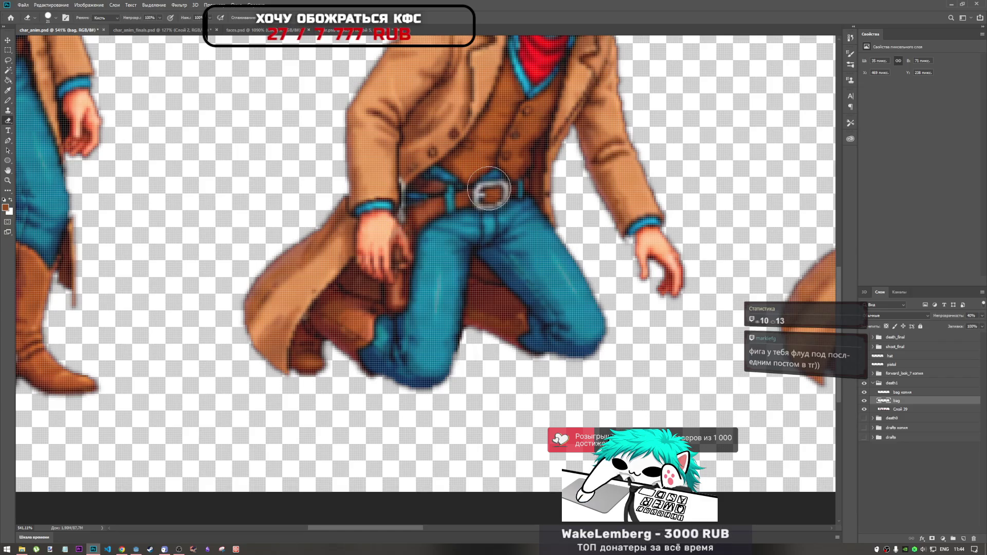
- Shrink the eraser to 6 px and erase along the hand's right edge and finger's lower edge
{"action": "right_click", "coordinate": [492, 193]}
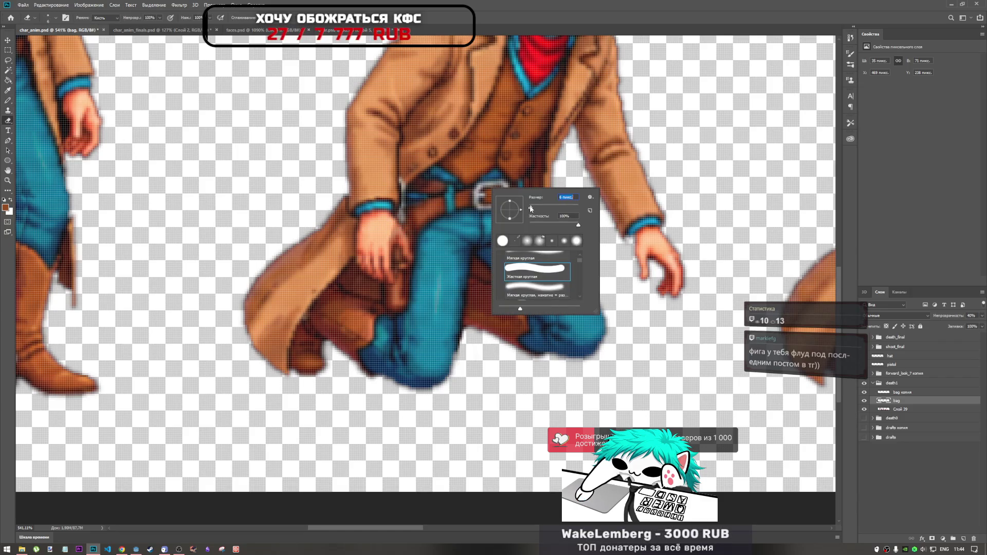
{"action": "key", "text": "Return"}
{"action": "scroll", "coordinate": [398, 215], "scroll_direction": "up", "scroll_amount": 8}
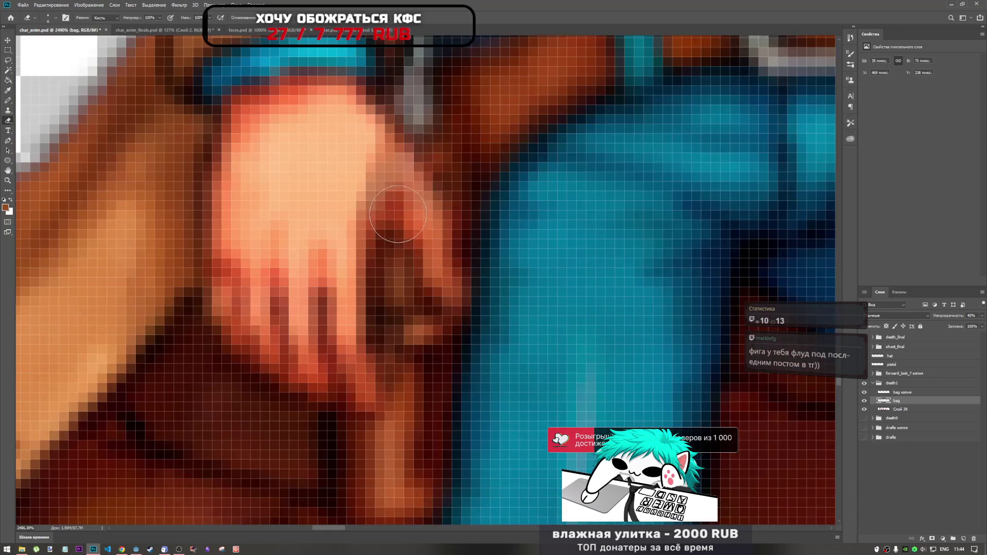
{"action": "right_click", "coordinate": [400, 201]}
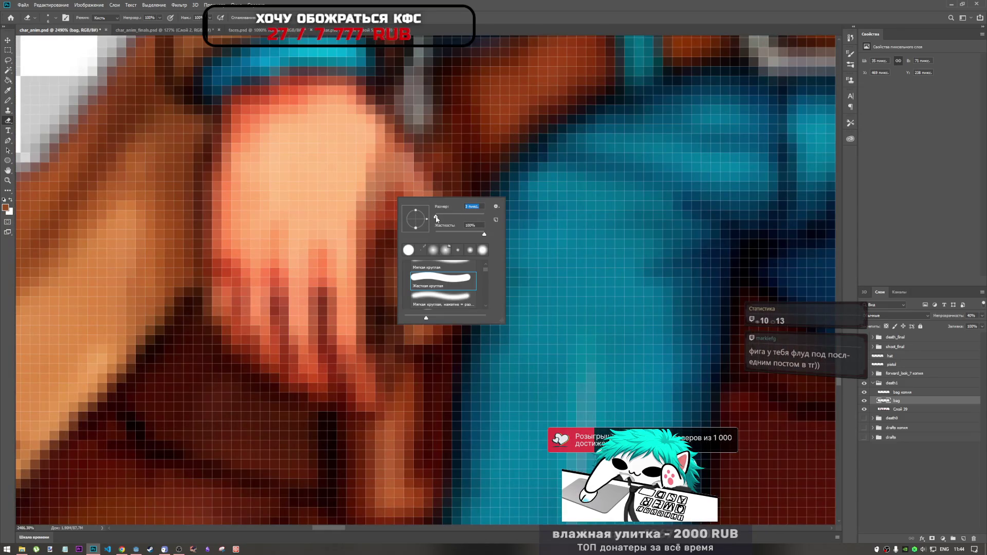
{"action": "key", "text": "Return"}
{"action": "left_click_drag", "start_coordinate": [386, 156], "coordinate": [452, 287]}
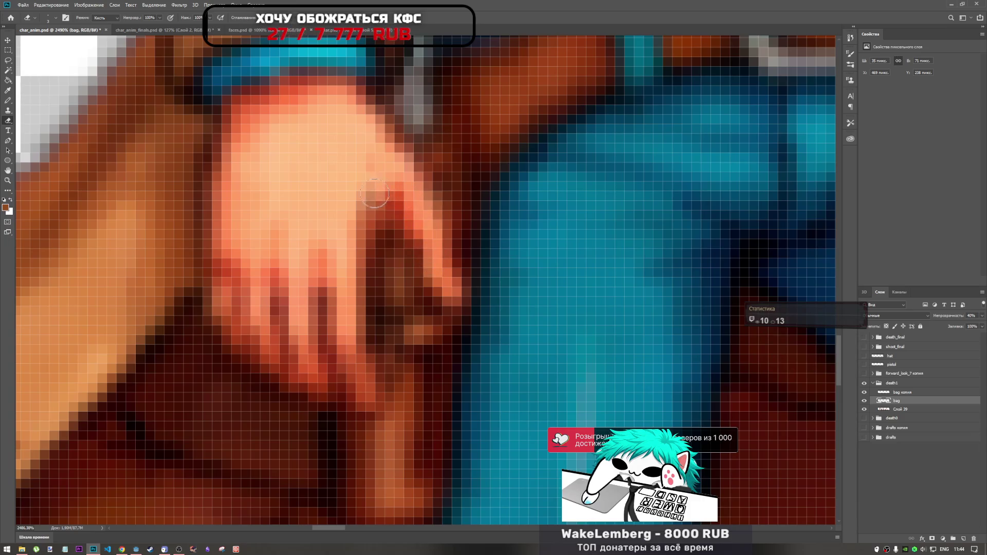
{"action": "left_click_drag", "start_coordinate": [357, 316], "coordinate": [370, 396]}
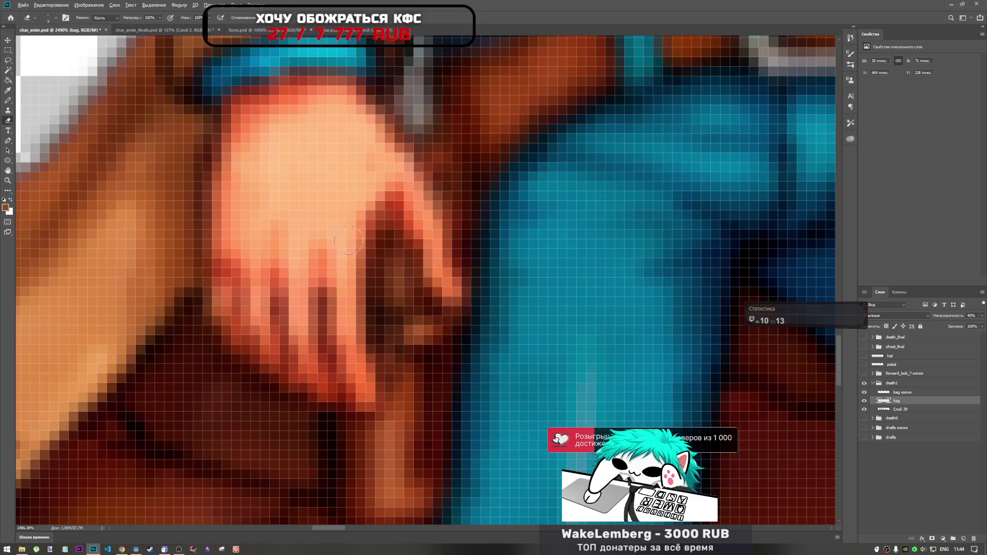
- Adjust the layer fill and erase the stray dark pixels between the hand and jeans
{"action": "scroll", "coordinate": [347, 242], "scroll_direction": "down", "scroll_amount": 8}
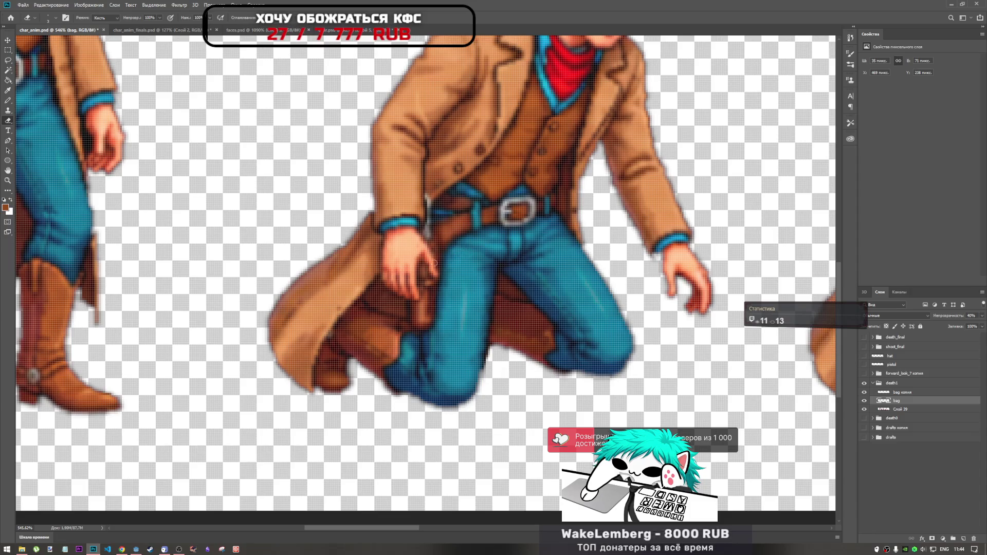
{"action": "scroll", "coordinate": [440, 280], "scroll_direction": "up", "scroll_amount": 3}
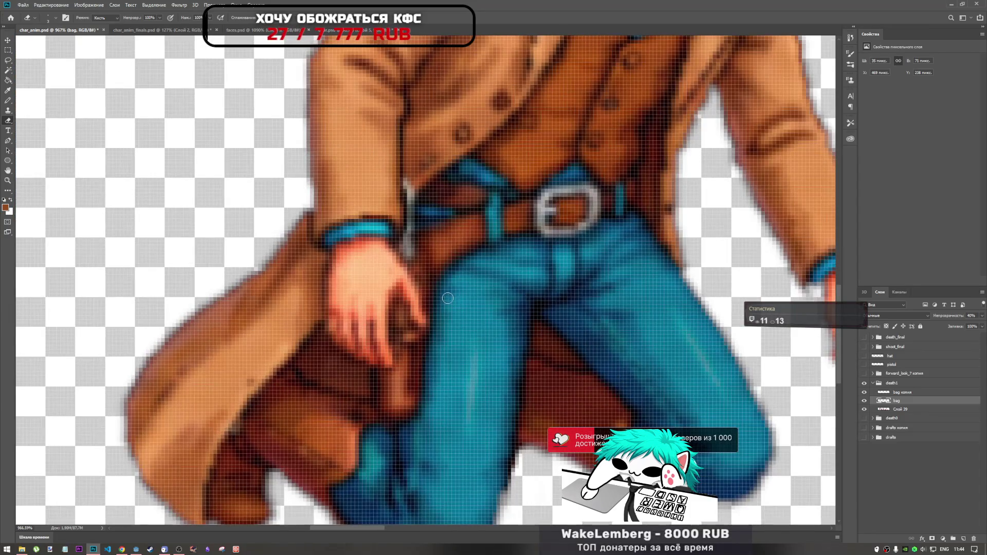
{"action": "left_click", "coordinate": [982, 328]}
{"action": "left_click_drag", "start_coordinate": [426, 318], "coordinate": [413, 247]}
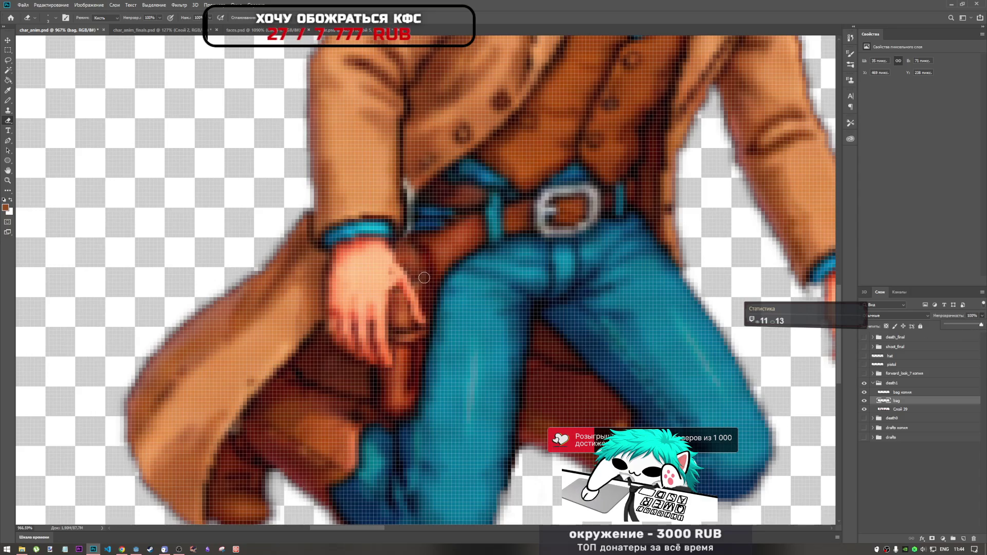
{"action": "scroll", "coordinate": [424, 277], "scroll_direction": "down", "scroll_amount": 3}
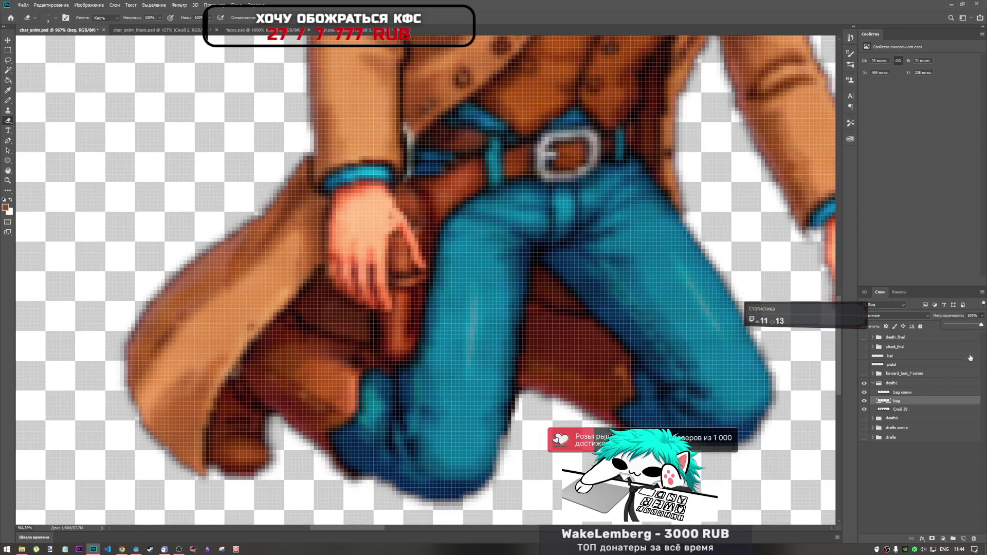
{"action": "scroll", "coordinate": [455, 293], "scroll_direction": "down", "scroll_amount": 5}
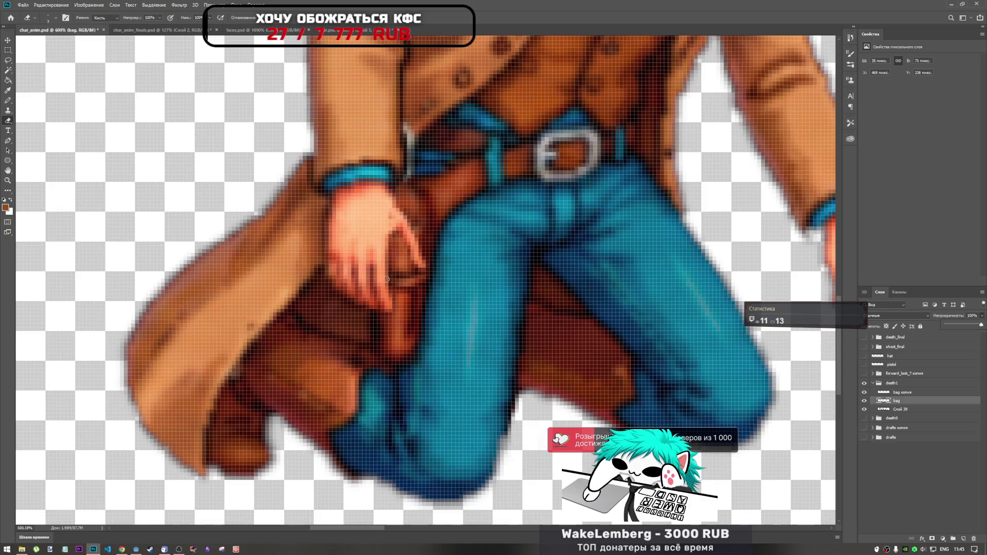
{"action": "scroll", "coordinate": [373, 246], "scroll_direction": "up", "scroll_amount": 5}
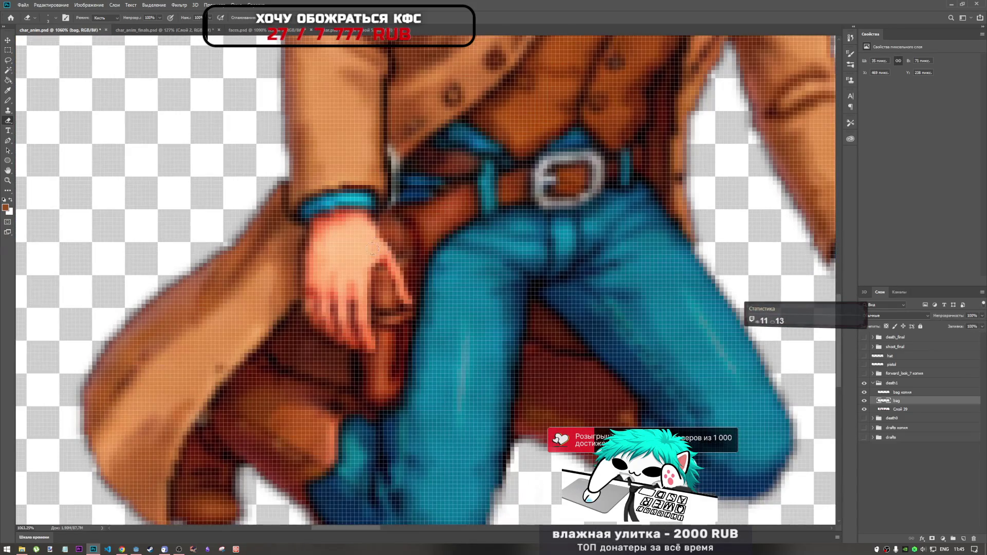
{"action": "scroll", "coordinate": [424, 263], "scroll_direction": "down", "scroll_amount": 4}
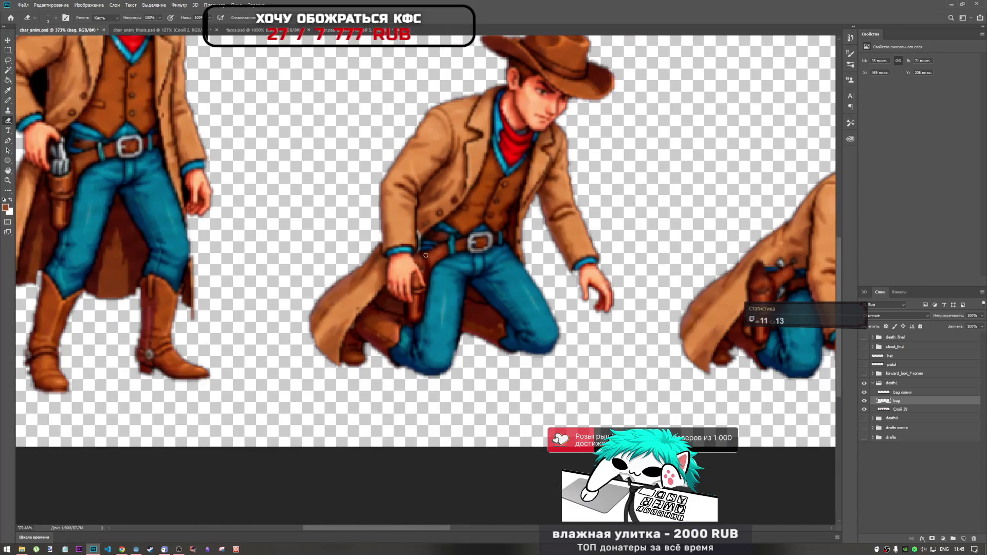
{"action": "scroll", "coordinate": [427, 257], "scroll_direction": "up", "scroll_amount": 5}
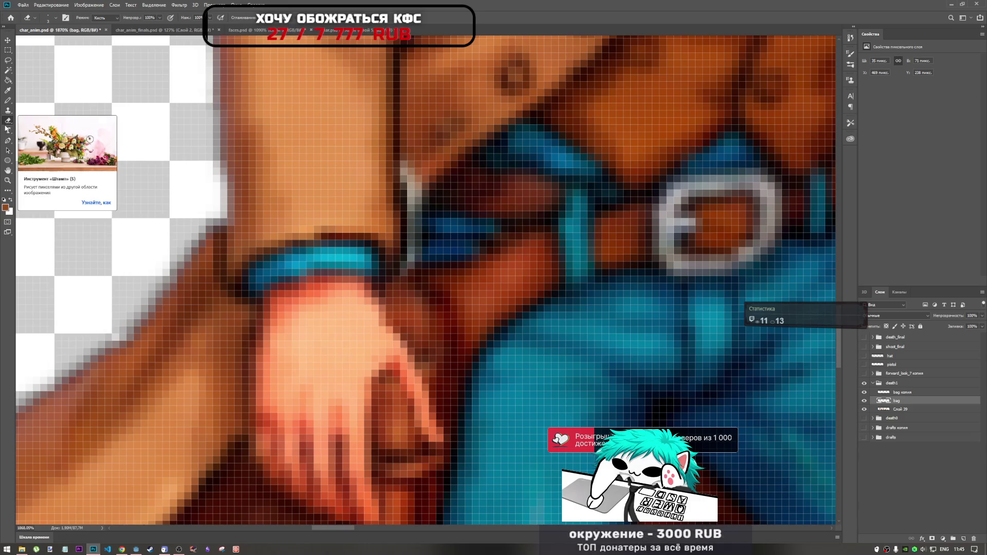
- Try cloning dark belt pixels over the grey strip on the layer beneath, then undo it
{"action": "left_click", "coordinate": [8, 110]}
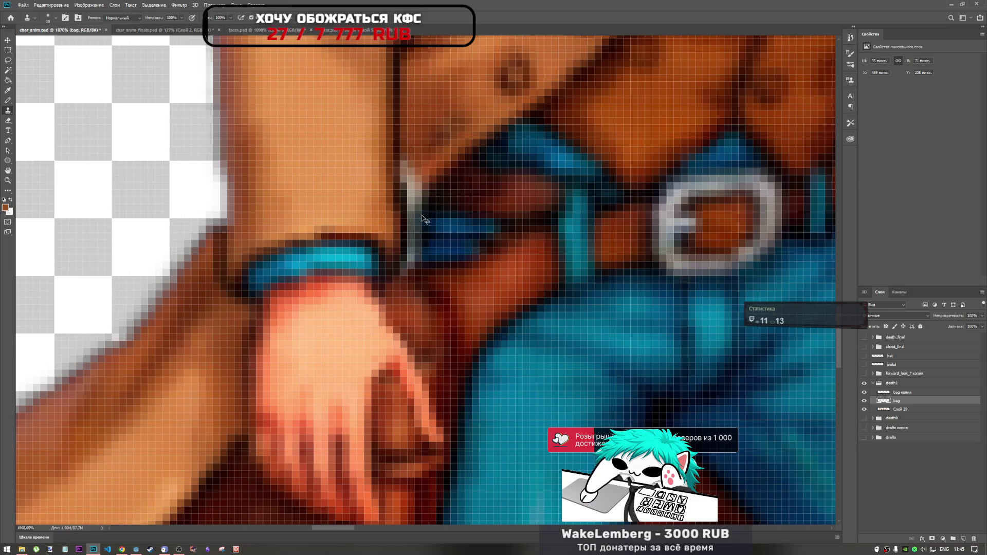
{"action": "key", "text": "alt+bracketleft"}
{"action": "left_click", "coordinate": [440, 190], "text": "alt"}
{"action": "left_click_drag", "start_coordinate": [429, 194], "coordinate": [415, 246]}
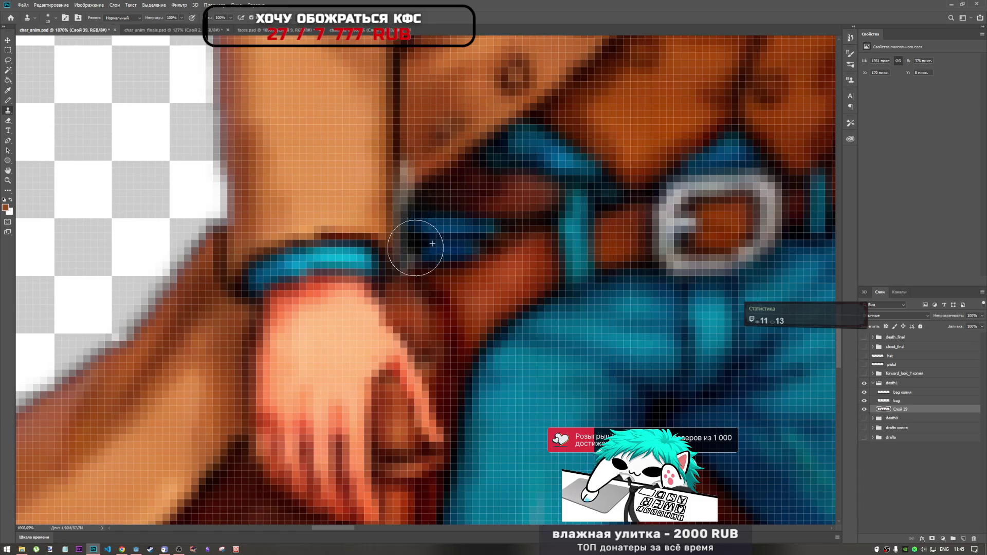
{"action": "key", "text": "ctrl+z"}
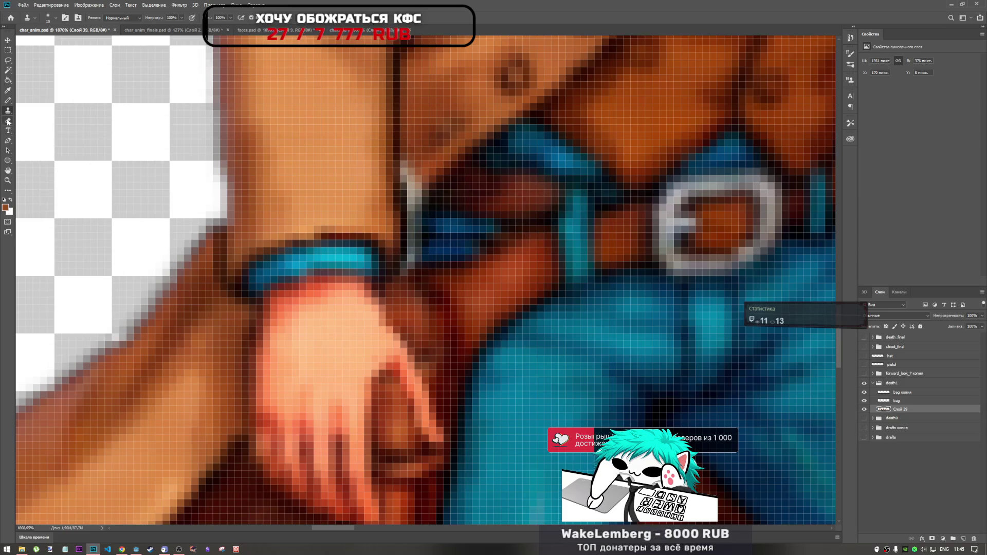
- Sample browns from the artwork and paint the light grey pixels darker brown with the Pencil
{"action": "left_click", "coordinate": [7, 100]}
{"action": "left_click", "coordinate": [438, 209], "text": "alt"}
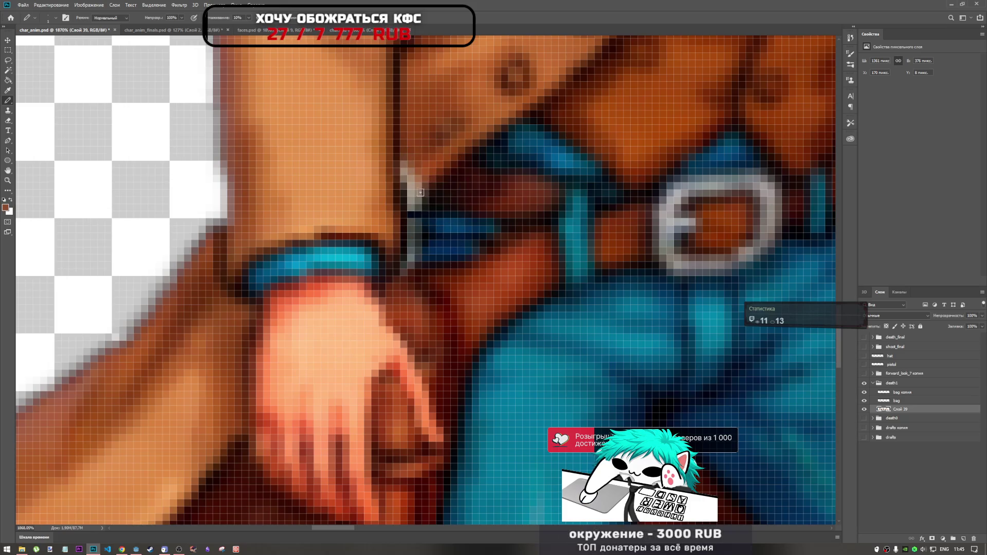
{"action": "left_click", "coordinate": [440, 180], "text": "alt"}
{"action": "left_click", "coordinate": [424, 180], "text": "alt"}
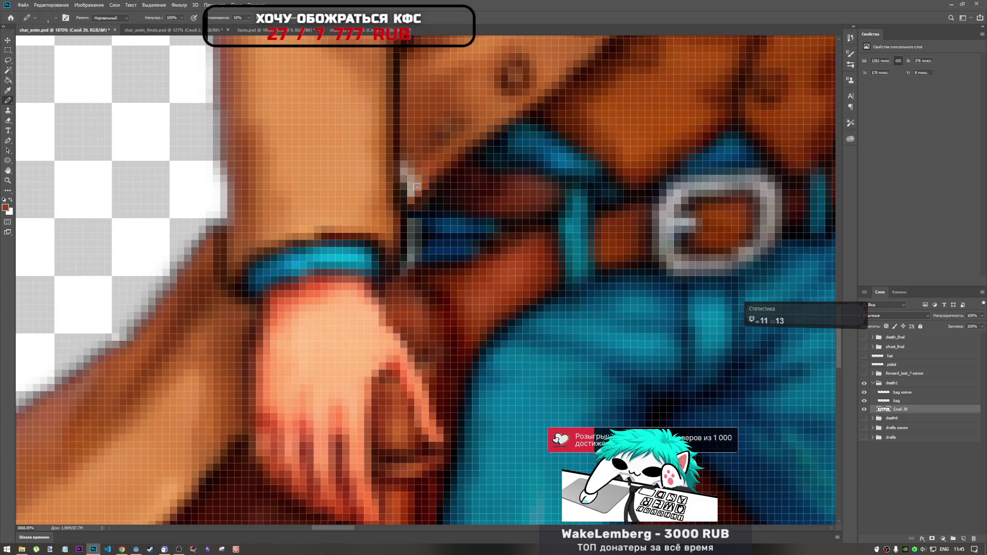
{"action": "left_click_drag", "start_coordinate": [410, 167], "coordinate": [404, 181]}
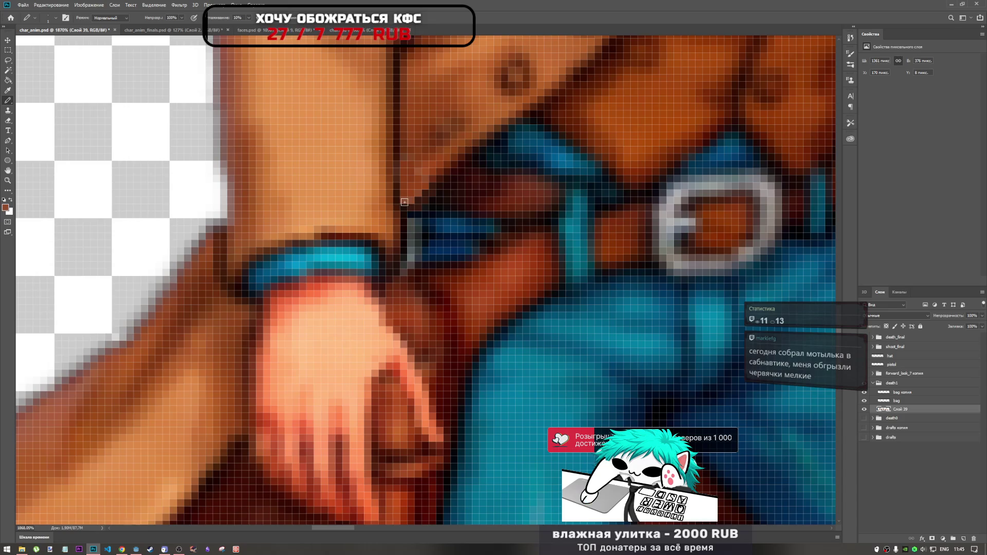
- Paint the grey pixel column beside the wrist dark, then sample dark blue from the jeans
{"action": "scroll", "coordinate": [412, 225], "scroll_direction": "down", "scroll_amount": 10}
{"action": "scroll", "coordinate": [407, 183], "scroll_direction": "up", "scroll_amount": 11}
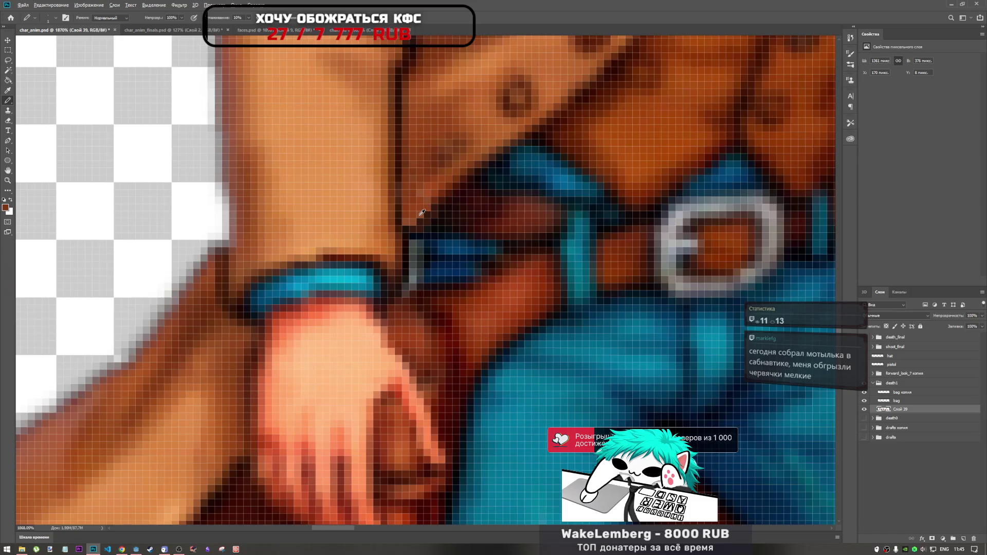
{"action": "scroll", "coordinate": [417, 229], "scroll_direction": "down", "scroll_amount": 3}
{"action": "scroll", "coordinate": [418, 230], "scroll_direction": "up", "scroll_amount": 5}
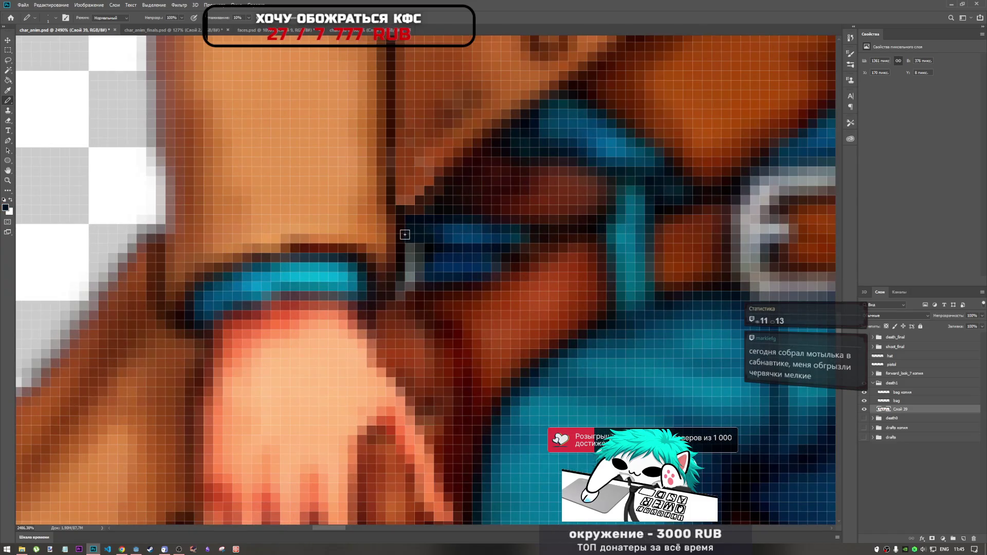
{"action": "mouse_move", "coordinate": [402, 241]}
{"action": "left_mouse_down"}
{"action": "mouse_move", "coordinate": [412, 252]}
{"action": "mouse_move", "coordinate": [404, 267]}
{"action": "left_mouse_up"}
{"action": "scroll", "coordinate": [436, 258], "scroll_direction": "down", "scroll_amount": 7}
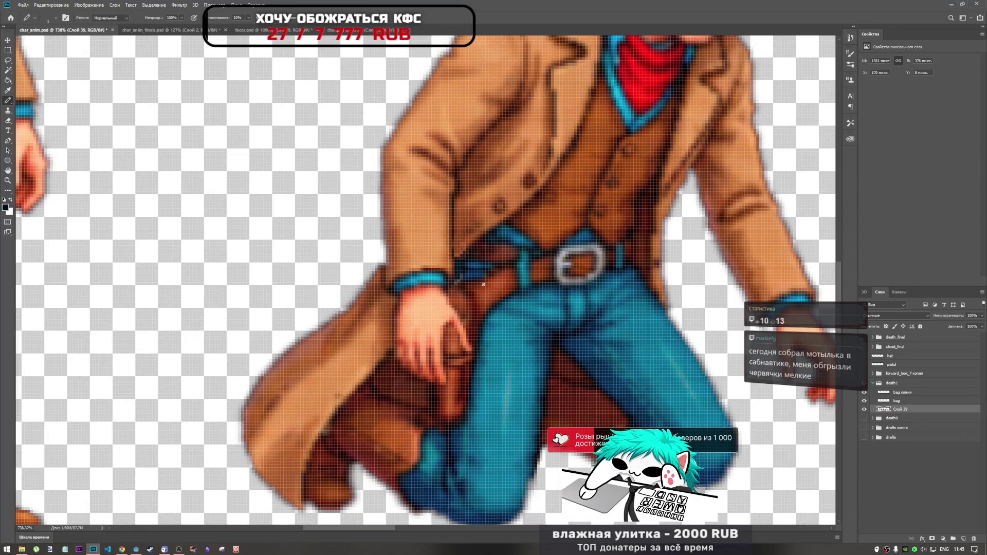
{"action": "scroll", "coordinate": [410, 244], "scroll_direction": "down", "scroll_amount": 4}
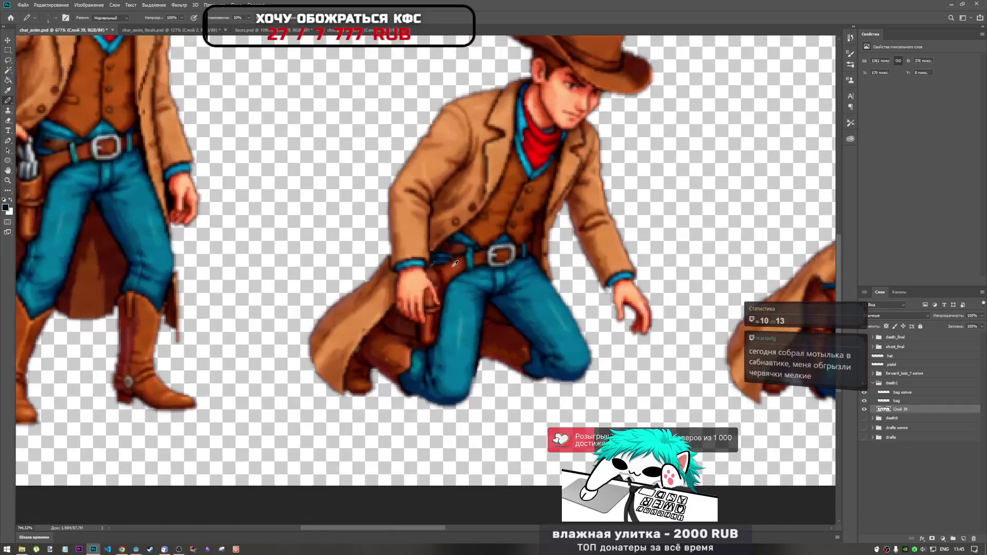
{"action": "scroll", "coordinate": [466, 224], "scroll_direction": "up", "scroll_amount": 10}
{"action": "left_click", "coordinate": [455, 234], "text": "alt"}
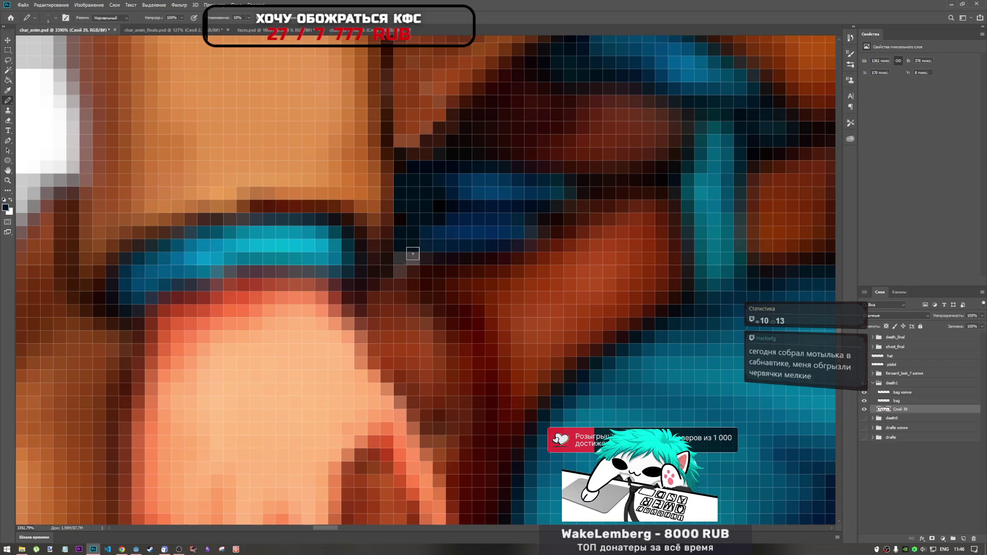
- Test an eraser stroke along the hand edge, undo it, and select the bag layer
{"action": "scroll", "coordinate": [434, 259], "scroll_direction": "down", "scroll_amount": 5}
{"action": "scroll", "coordinate": [433, 259], "scroll_direction": "up", "scroll_amount": 3}
{"action": "scroll", "coordinate": [434, 259], "scroll_direction": "down", "scroll_amount": 4}
{"action": "scroll", "coordinate": [441, 298], "scroll_direction": "up", "scroll_amount": 5}
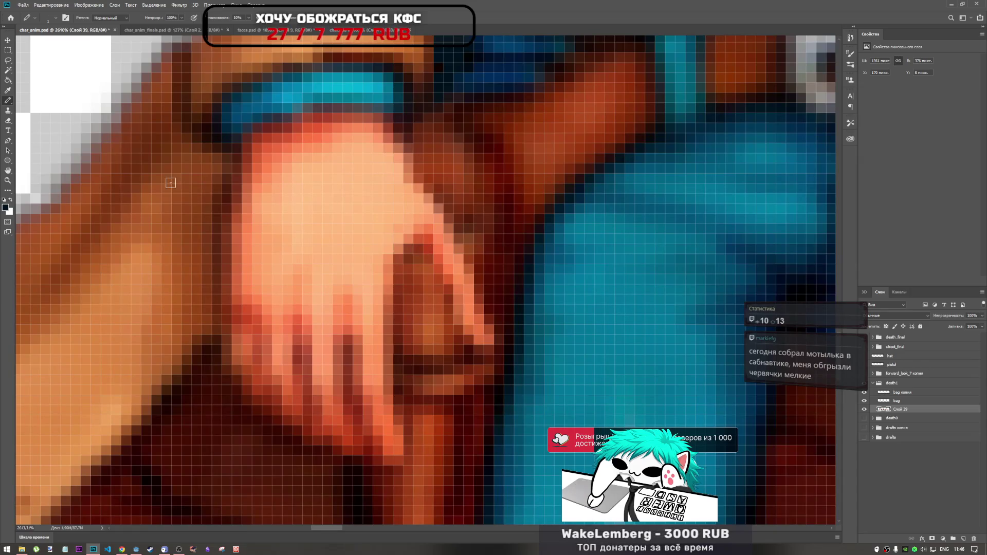
{"action": "left_click", "coordinate": [8, 120]}
{"action": "mouse_move", "coordinate": [456, 260]}
{"action": "left_mouse_down"}
{"action": "mouse_move", "coordinate": [406, 237]}
{"action": "mouse_move", "coordinate": [435, 283]}
{"action": "left_mouse_up"}
{"action": "key", "text": "ctrl+z"}
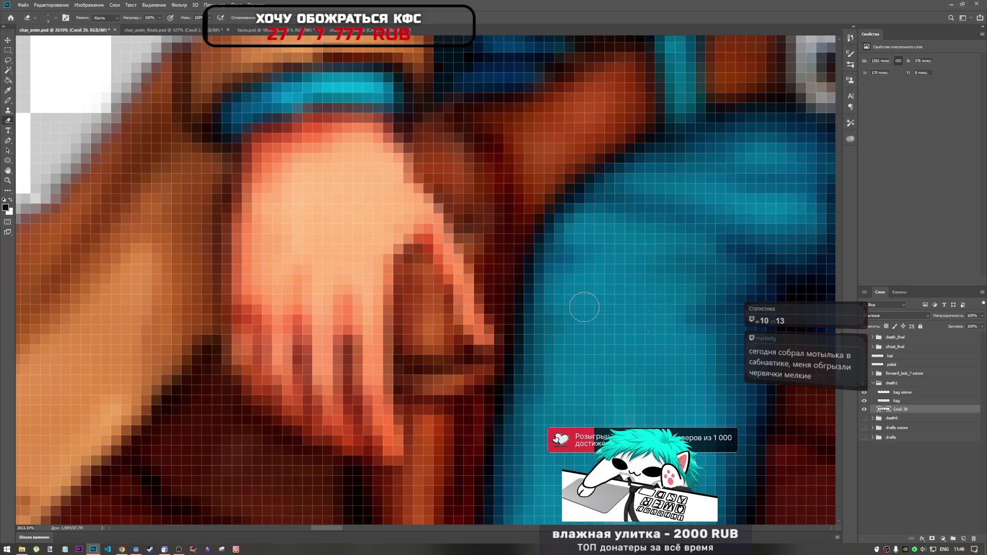
{"action": "left_click", "coordinate": [910, 405]}
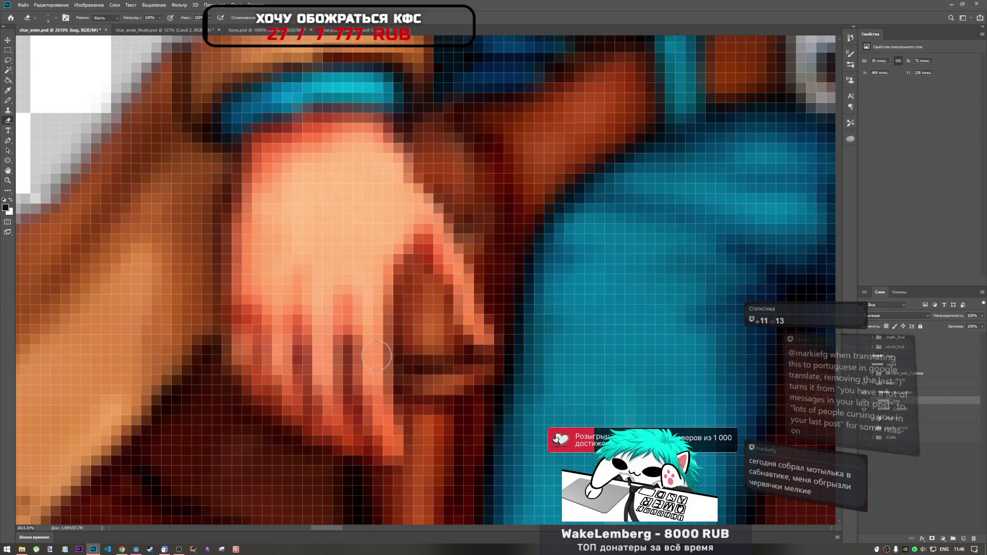
{"action": "scroll", "coordinate": [463, 360], "scroll_direction": "down", "scroll_amount": 5}
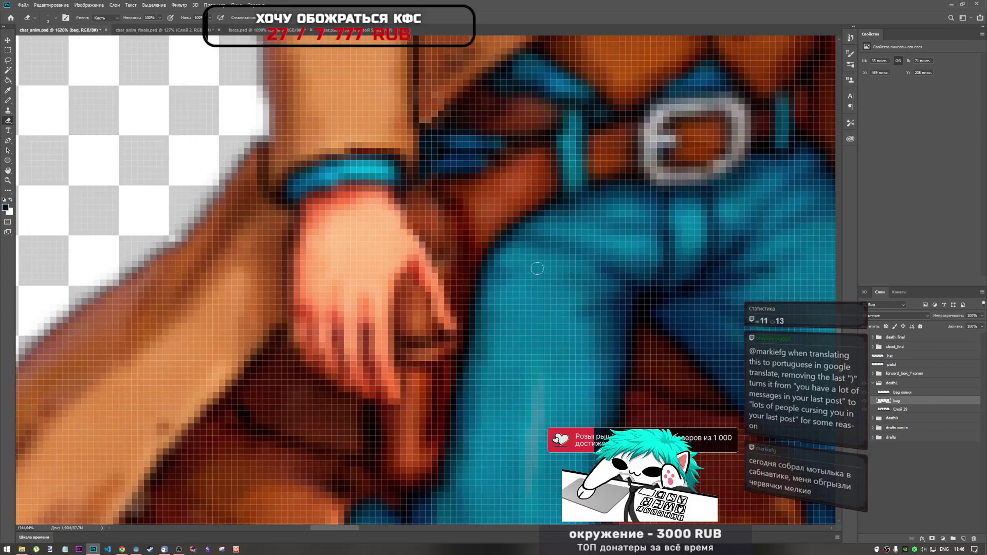
{"action": "scroll", "coordinate": [476, 316], "scroll_direction": "down", "scroll_amount": 5}
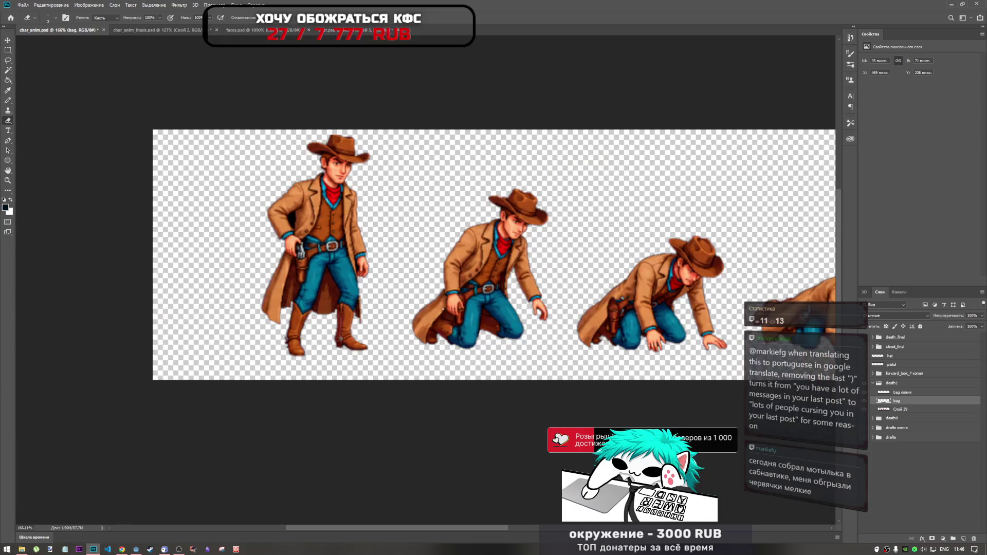
{"action": "scroll", "coordinate": [454, 365], "scroll_direction": "up", "scroll_amount": 5}
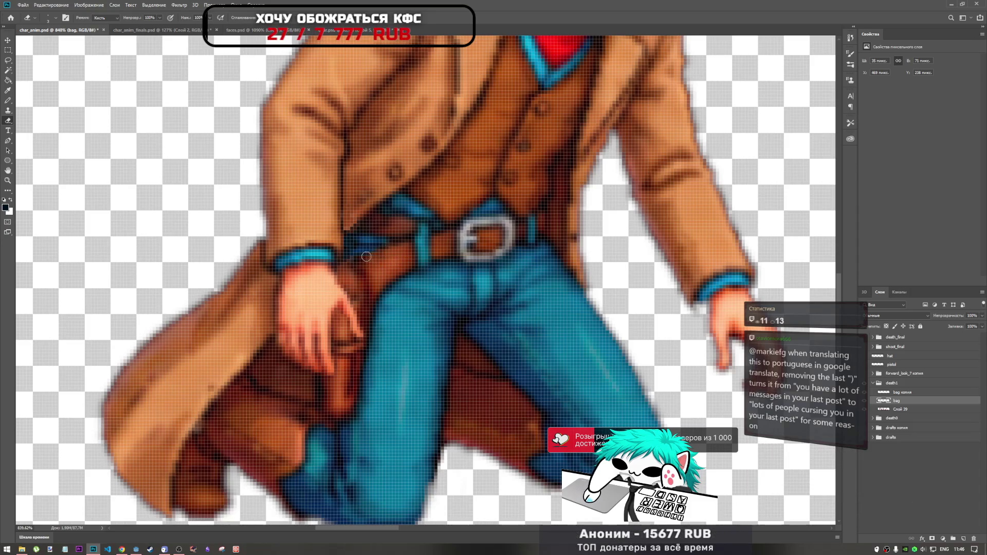
- Paint the dark pixel beside the belt blue with the Pencil, then zoom out to review all three frames
{"action": "scroll", "coordinate": [369, 282], "scroll_direction": "up", "scroll_amount": 3}
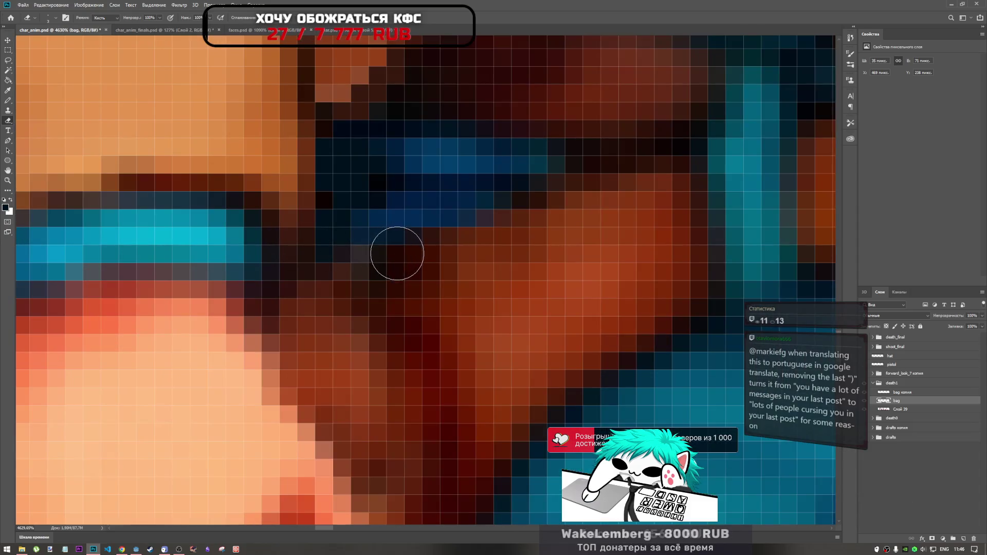
{"action": "left_click", "coordinate": [8, 100]}
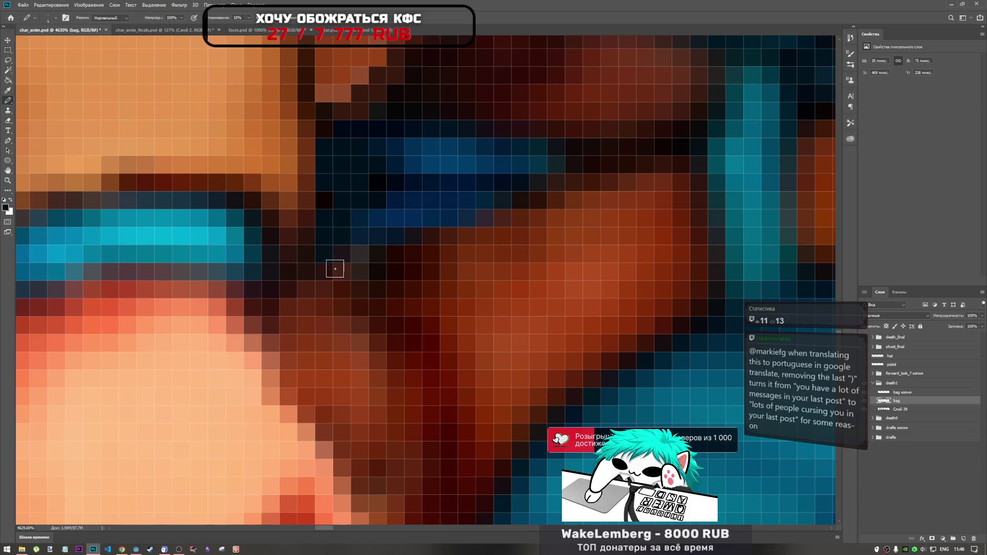
{"action": "left_click", "coordinate": [360, 253]}
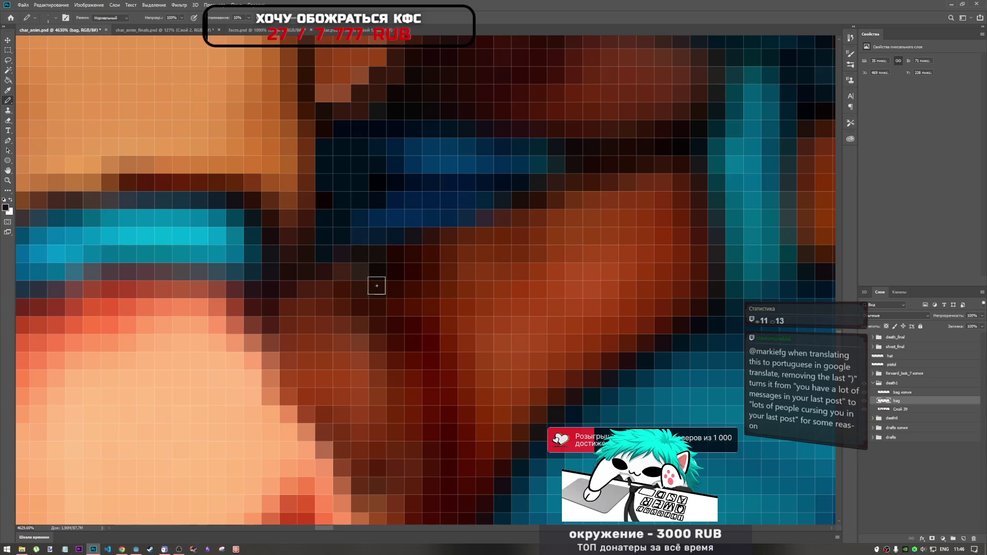
{"action": "scroll", "coordinate": [372, 280], "scroll_direction": "down", "scroll_amount": 8}
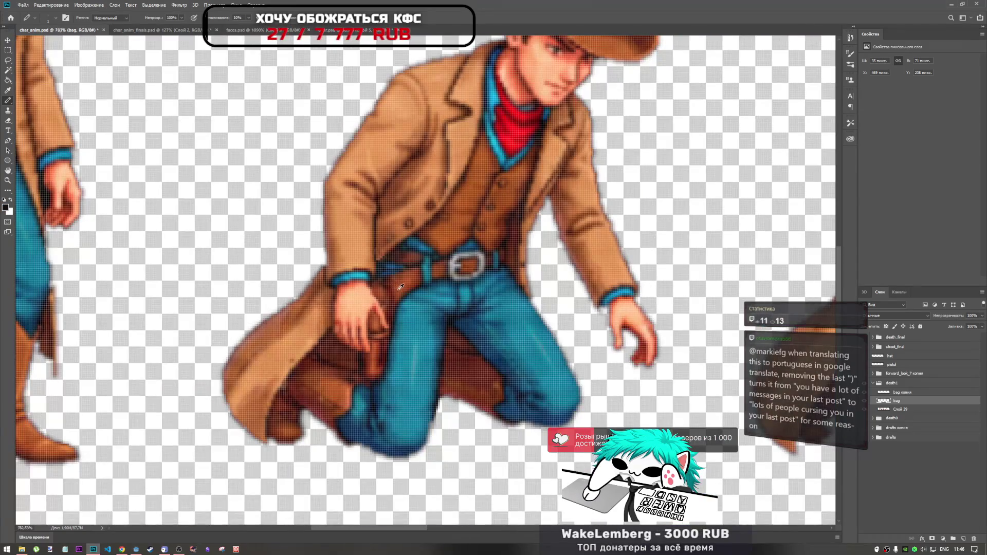
{"action": "scroll", "coordinate": [401, 286], "scroll_direction": "up", "scroll_amount": 2}
{"action": "scroll", "coordinate": [413, 282], "scroll_direction": "up", "scroll_amount": 8}
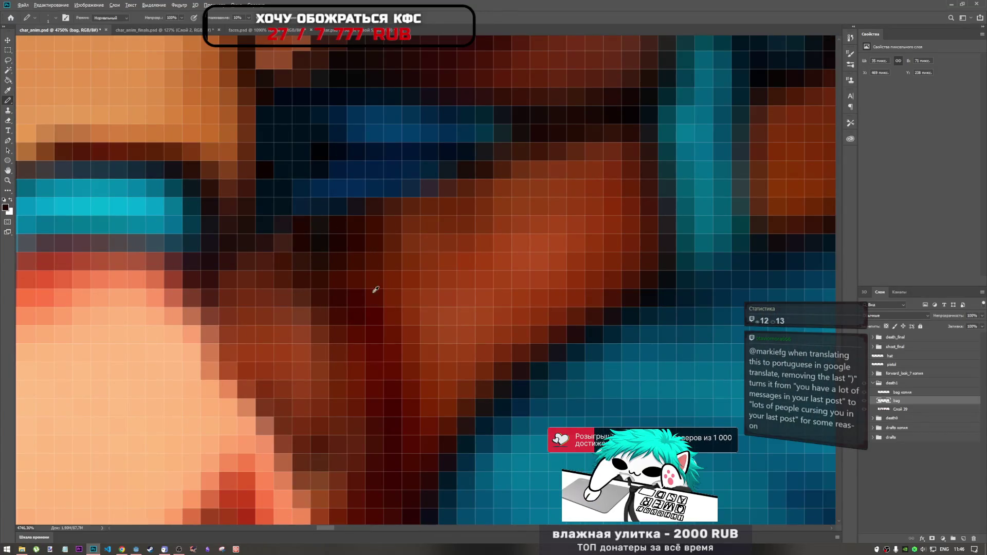
{"action": "scroll", "coordinate": [343, 249], "scroll_direction": "down", "scroll_amount": 2}
{"action": "scroll", "coordinate": [350, 284], "scroll_direction": "down", "scroll_amount": 7}
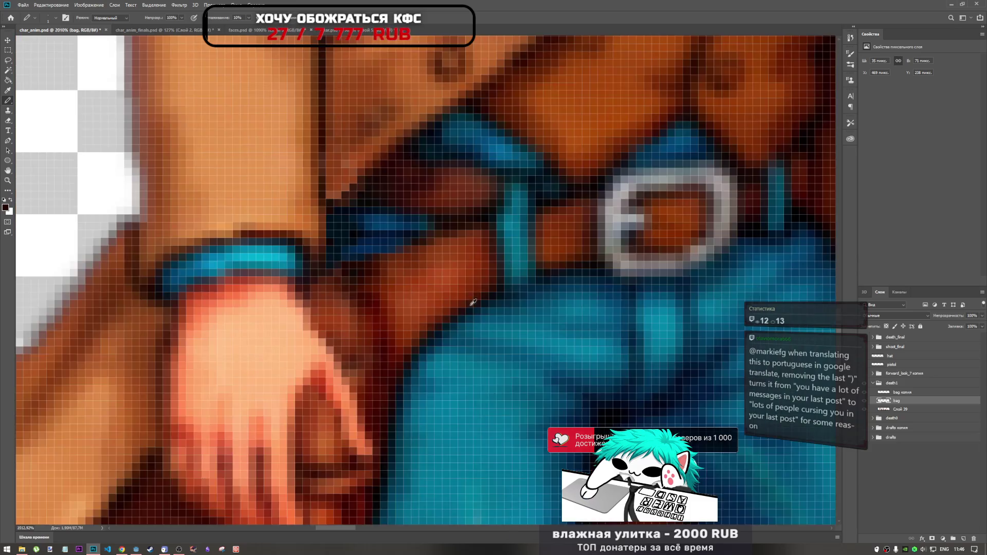
{"action": "scroll", "coordinate": [440, 300], "scroll_direction": "down", "scroll_amount": 5}
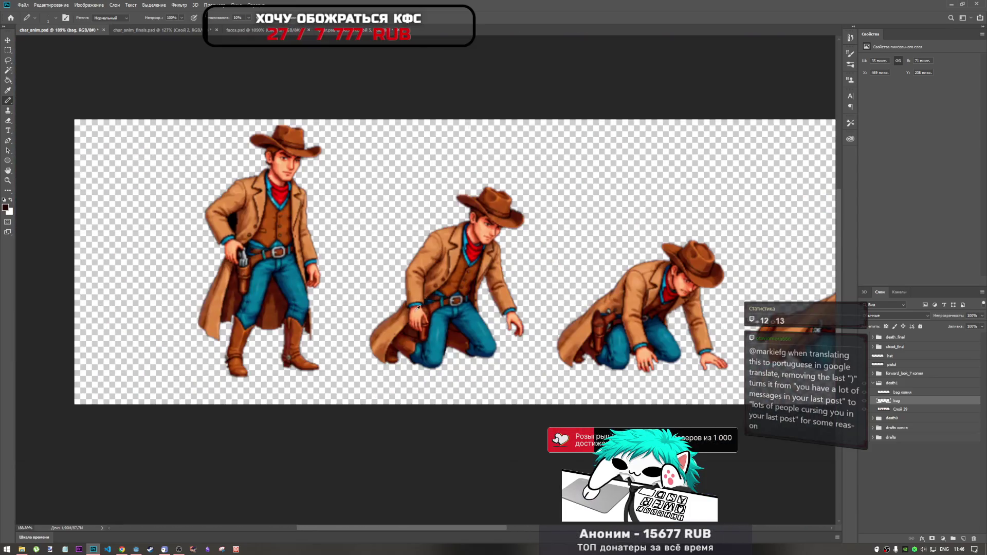
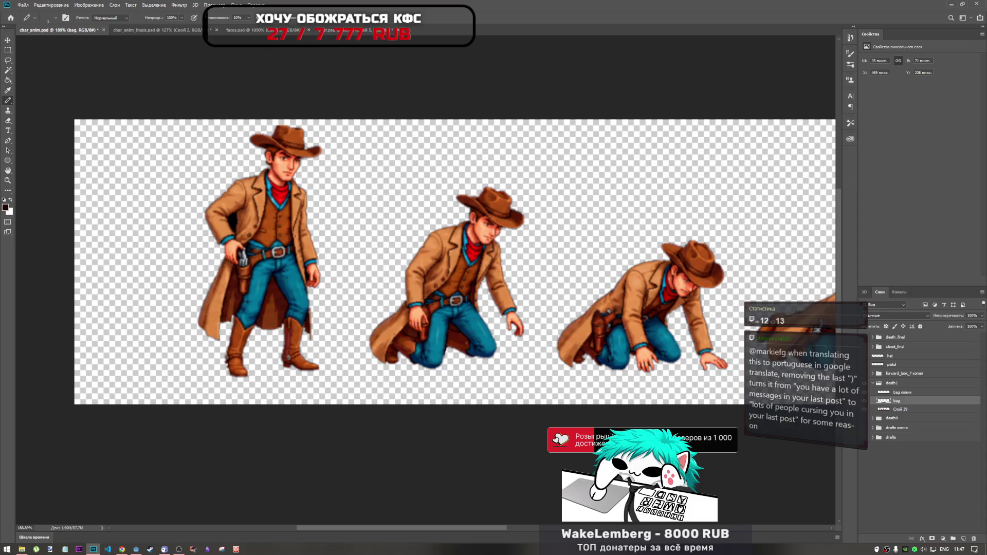
- Rotate the 'bag копия' holster about 28°, move it onto the hip and shrink it to about 94%
{"action": "scroll", "coordinate": [368, 291], "scroll_direction": "down", "scroll_amount": 3}
{"action": "scroll", "coordinate": [368, 290], "scroll_direction": "down", "scroll_amount": 2}
{"action": "scroll", "coordinate": [368, 291], "scroll_direction": "up", "scroll_amount": 3}
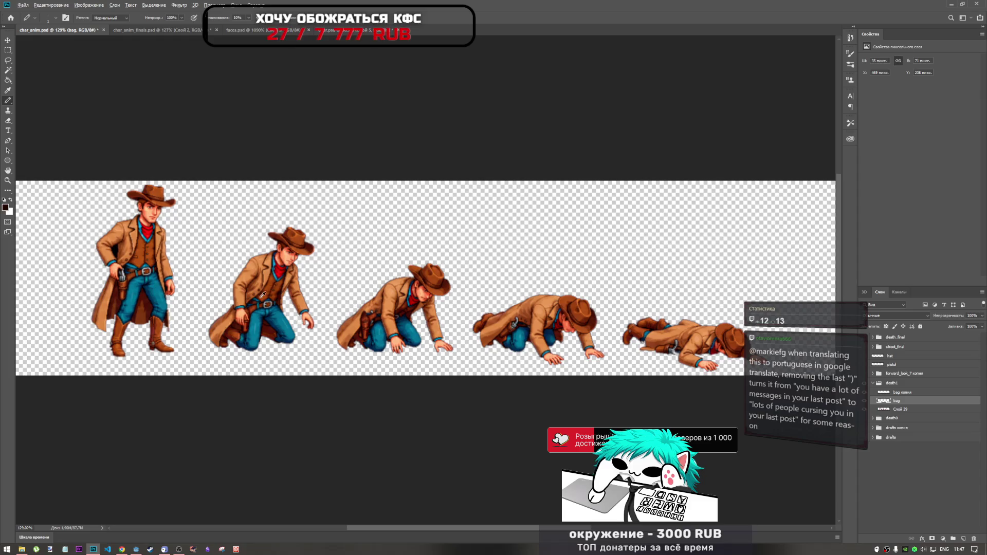
{"action": "scroll", "coordinate": [263, 297], "scroll_direction": "up", "scroll_amount": 5}
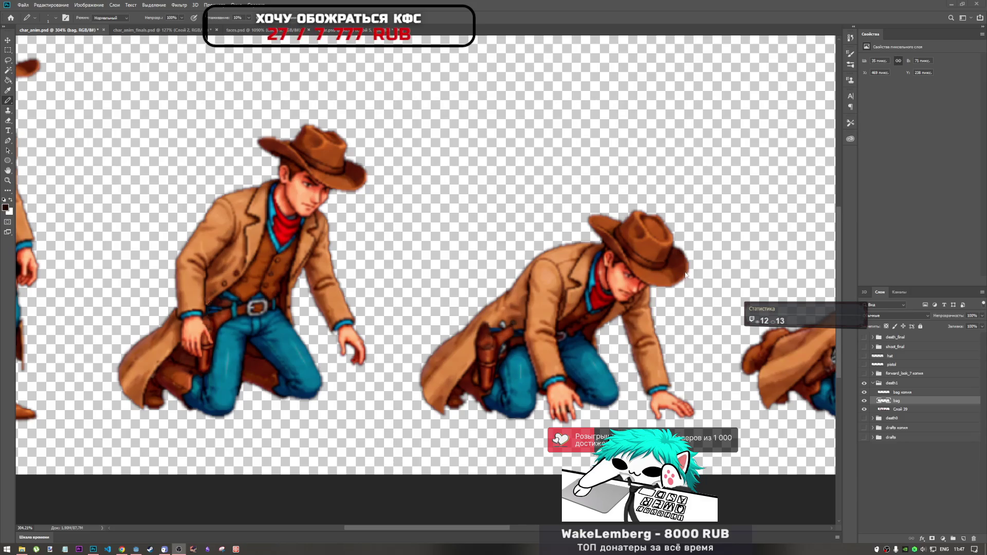
{"action": "scroll", "coordinate": [599, 269], "scroll_direction": "down", "scroll_amount": 5}
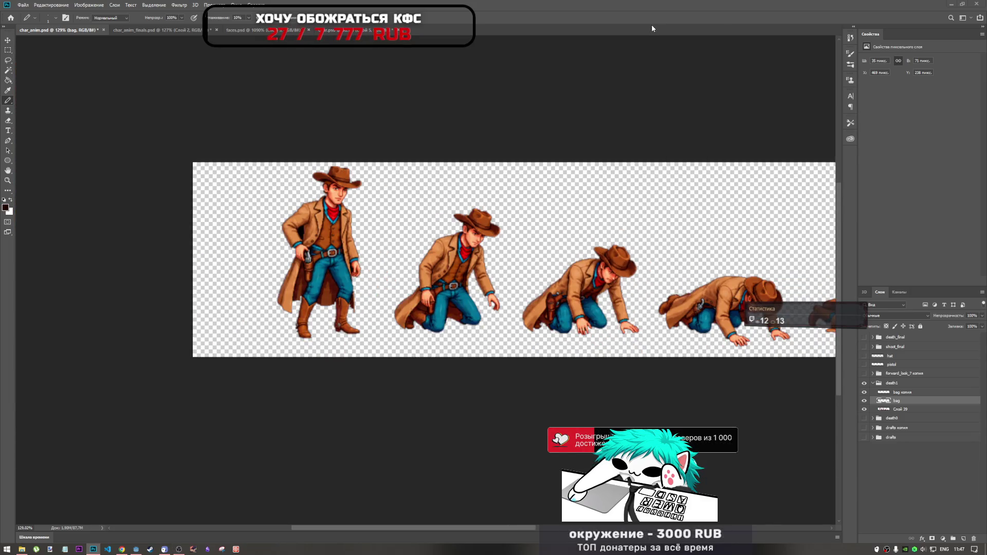
{"action": "scroll", "coordinate": [426, 290], "scroll_direction": "up", "scroll_amount": 5}
{"action": "scroll", "coordinate": [442, 309], "scroll_direction": "up", "scroll_amount": 2}
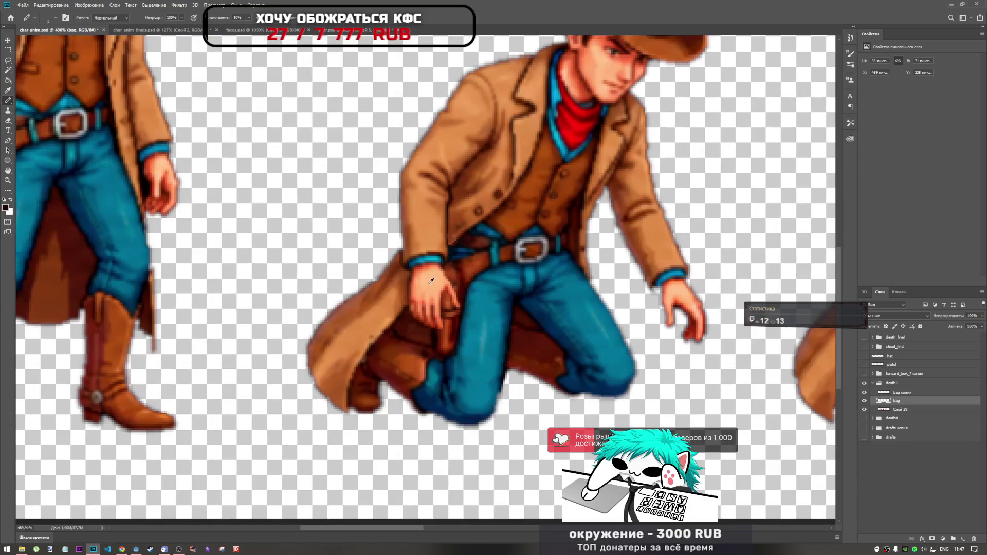
{"action": "scroll", "coordinate": [544, 341], "scroll_direction": "down", "scroll_amount": 5}
{"action": "scroll", "coordinate": [537, 328], "scroll_direction": "up", "scroll_amount": 4}
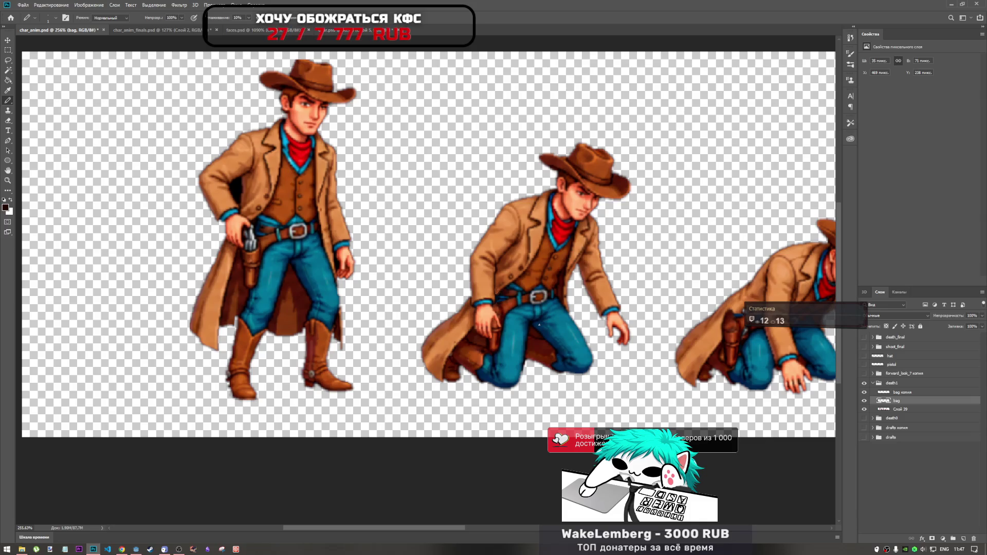
{"action": "scroll", "coordinate": [539, 325], "scroll_direction": "down", "scroll_amount": 3}
{"action": "scroll", "coordinate": [555, 308], "scroll_direction": "up", "scroll_amount": 5}
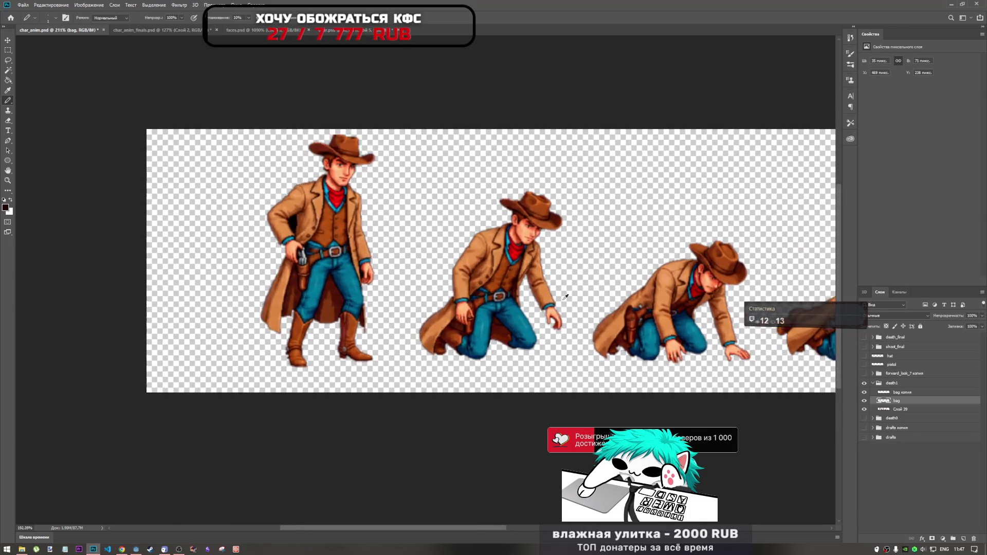
{"action": "scroll", "coordinate": [353, 278], "scroll_direction": "down", "scroll_amount": 3}
{"action": "scroll", "coordinate": [573, 302], "scroll_direction": "up", "scroll_amount": 5}
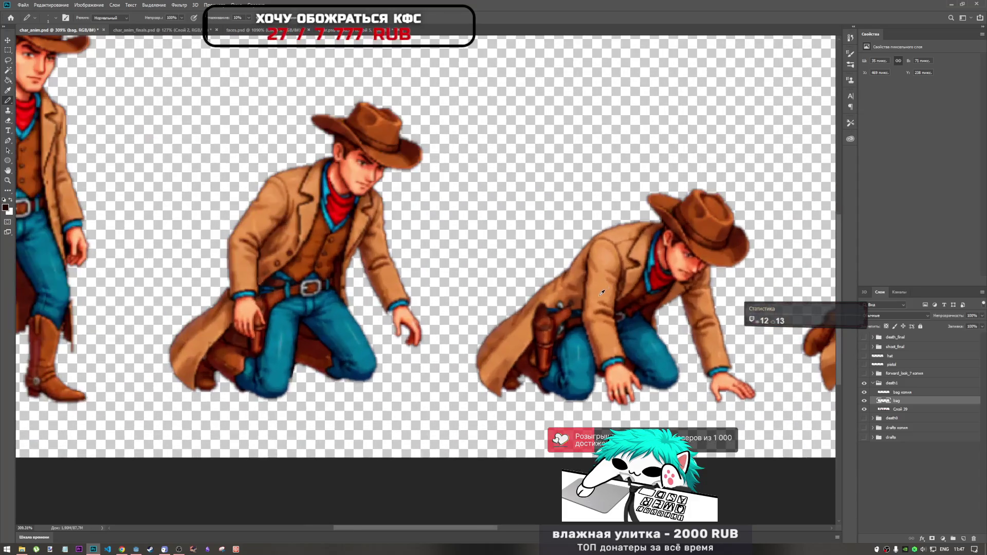
{"action": "scroll", "coordinate": [573, 301], "scroll_direction": "down", "scroll_amount": 4}
{"action": "scroll", "coordinate": [560, 307], "scroll_direction": "up", "scroll_amount": 4}
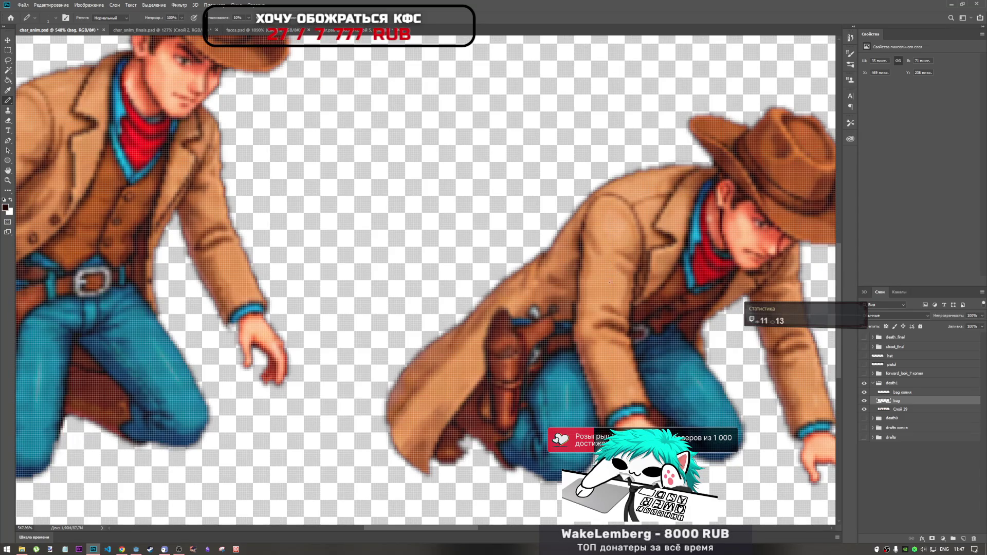
{"action": "left_click", "coordinate": [905, 394]}
{"action": "key", "text": "ctrl+t"}
{"action": "mouse_move", "coordinate": [558, 296]}
{"action": "left_mouse_down"}
{"action": "mouse_move", "coordinate": [591, 343]}
{"action": "mouse_move", "coordinate": [581, 330]}
{"action": "left_mouse_up"}
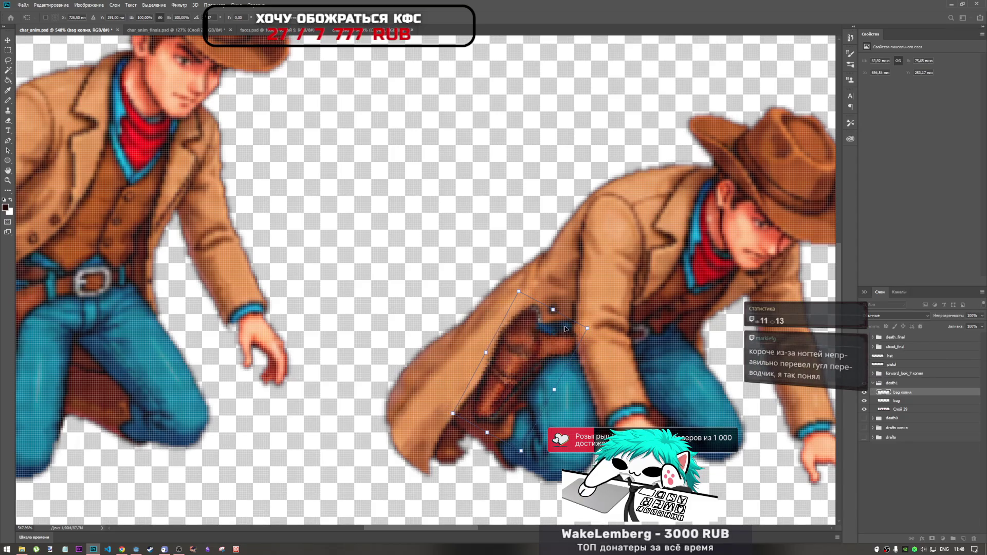
{"action": "mouse_move", "coordinate": [533, 359]}
{"action": "left_mouse_down"}
{"action": "mouse_move", "coordinate": [556, 353]}
{"action": "mouse_move", "coordinate": [539, 358]}
{"action": "left_mouse_up"}
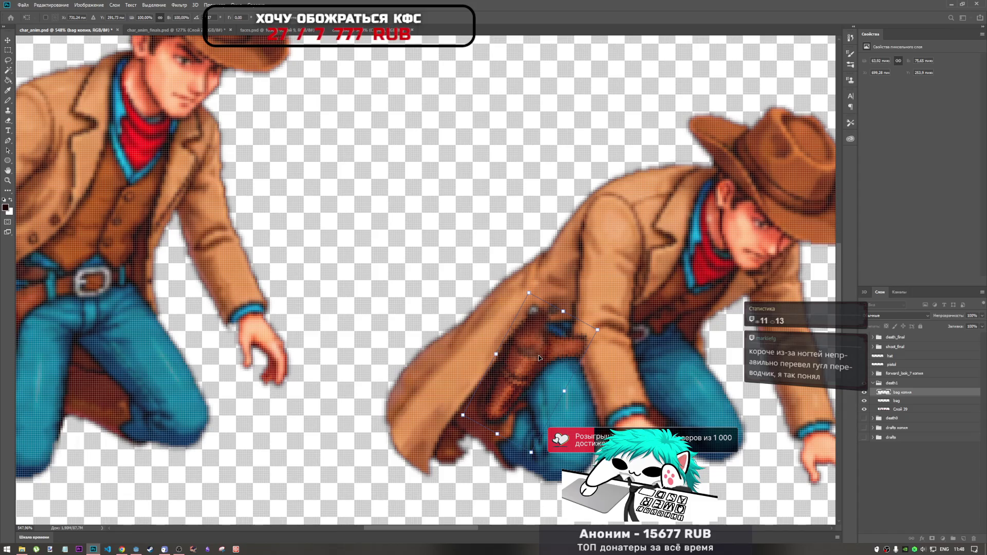
{"action": "mouse_move", "coordinate": [541, 358]}
{"action": "left_mouse_down"}
{"action": "mouse_move", "coordinate": [565, 338]}
{"action": "mouse_move", "coordinate": [450, 366]}
{"action": "mouse_move", "coordinate": [533, 363]}
{"action": "left_mouse_up"}
{"action": "left_click_drag", "start_coordinate": [522, 297], "coordinate": [527, 300]}
{"action": "mouse_move", "coordinate": [540, 360]}
{"action": "left_mouse_down"}
{"action": "mouse_move", "coordinate": [548, 347]}
{"action": "mouse_move", "coordinate": [496, 305]}
{"action": "mouse_move", "coordinate": [546, 351]}
{"action": "left_mouse_up"}
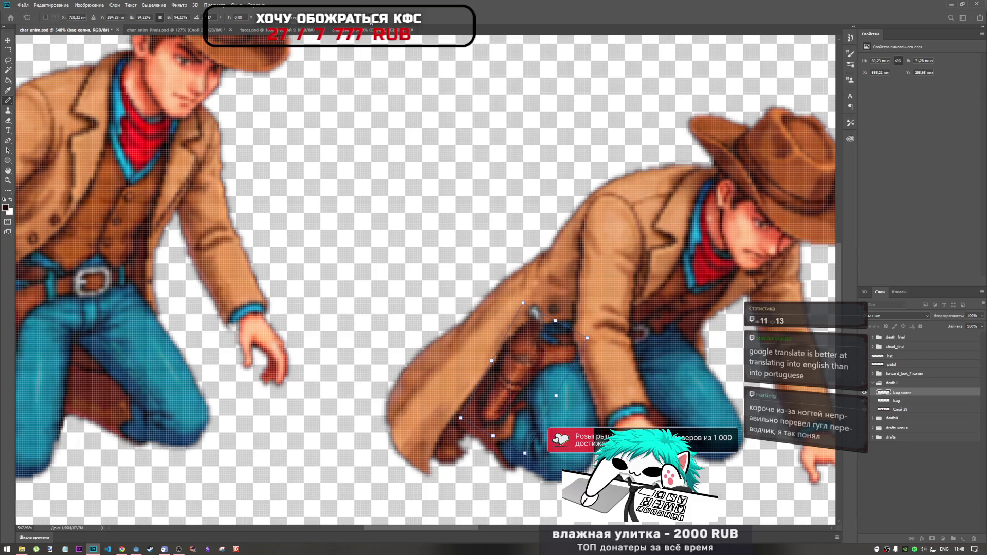
{"action": "key", "text": "Return"}
- Duplicate the holster layer, then rotate the copy about 35°, nudge it down and scale it to 96%
{"action": "key", "text": "b"}
{"action": "left_click_drag", "start_coordinate": [912, 392], "coordinate": [912, 386]}
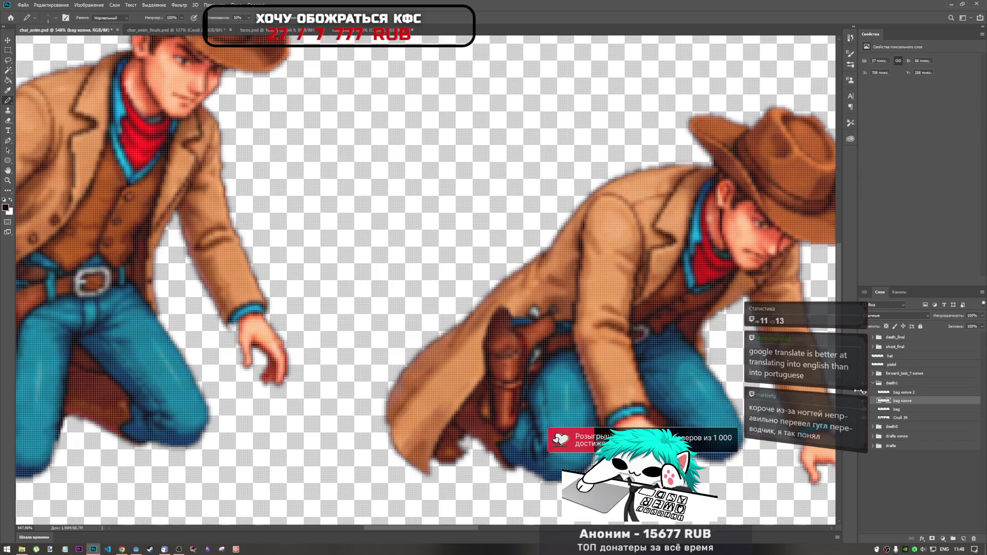
{"action": "key", "text": "ctrl+t"}
{"action": "key", "text": "Escape"}
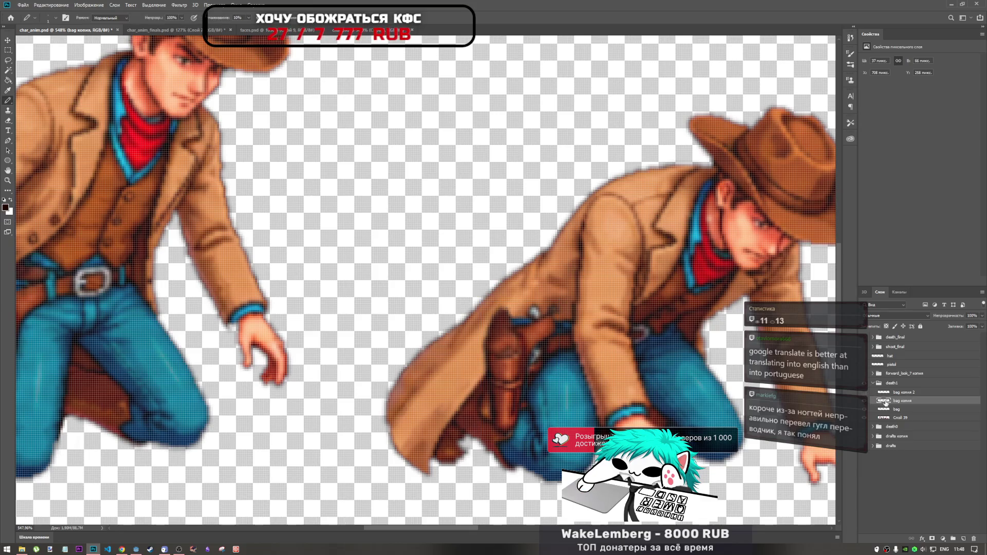
{"action": "left_click_drag", "start_coordinate": [562, 298], "coordinate": [593, 332]}
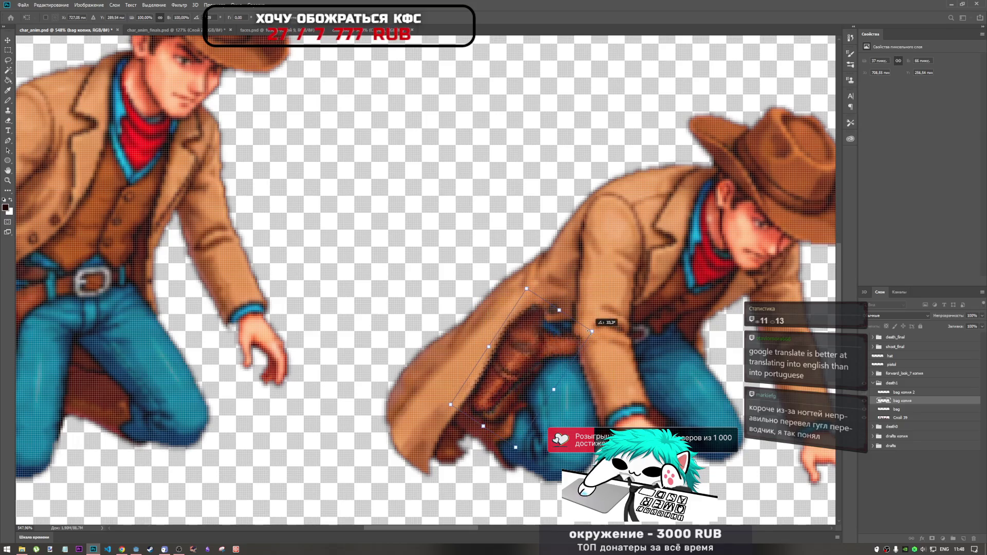
{"action": "mouse_move", "coordinate": [511, 356]}
{"action": "left_mouse_down"}
{"action": "mouse_move", "coordinate": [520, 368]}
{"action": "mouse_move", "coordinate": [457, 286]}
{"action": "mouse_move", "coordinate": [522, 364]}
{"action": "left_mouse_up"}
{"action": "left_click_drag", "start_coordinate": [575, 323], "coordinate": [547, 307]}
{"action": "mouse_move", "coordinate": [550, 361]}
{"action": "left_mouse_down"}
{"action": "mouse_move", "coordinate": [574, 366]}
{"action": "mouse_move", "coordinate": [549, 359]}
{"action": "left_mouse_up"}
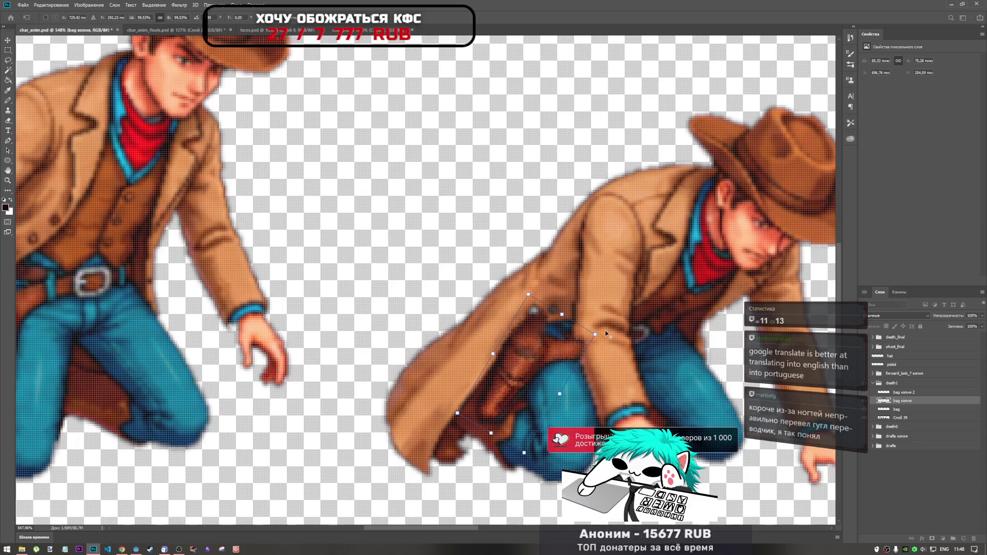
{"action": "left_click_drag", "start_coordinate": [594, 334], "coordinate": [604, 315]}
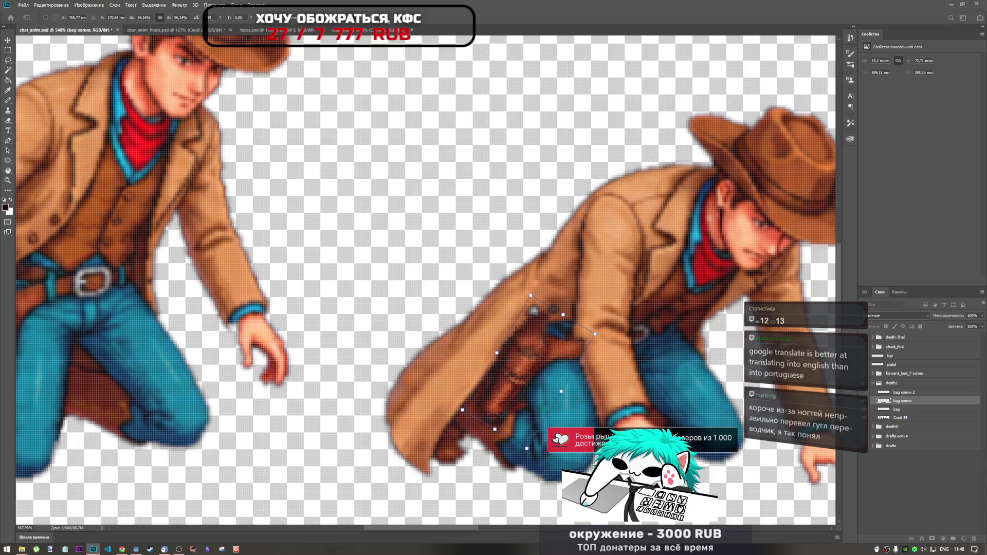
{"action": "key", "text": "b"}
- Retilt the holster toward upright, nudge it up-left and switch the transform to Warp
{"action": "key", "text": "ctrl+t"}
{"action": "left_click_drag", "start_coordinate": [606, 304], "coordinate": [614, 292]}
{"action": "mouse_move", "coordinate": [568, 343]}
{"action": "left_mouse_down"}
{"action": "mouse_move", "coordinate": [529, 331]}
{"action": "mouse_move", "coordinate": [537, 315]}
{"action": "left_mouse_up"}
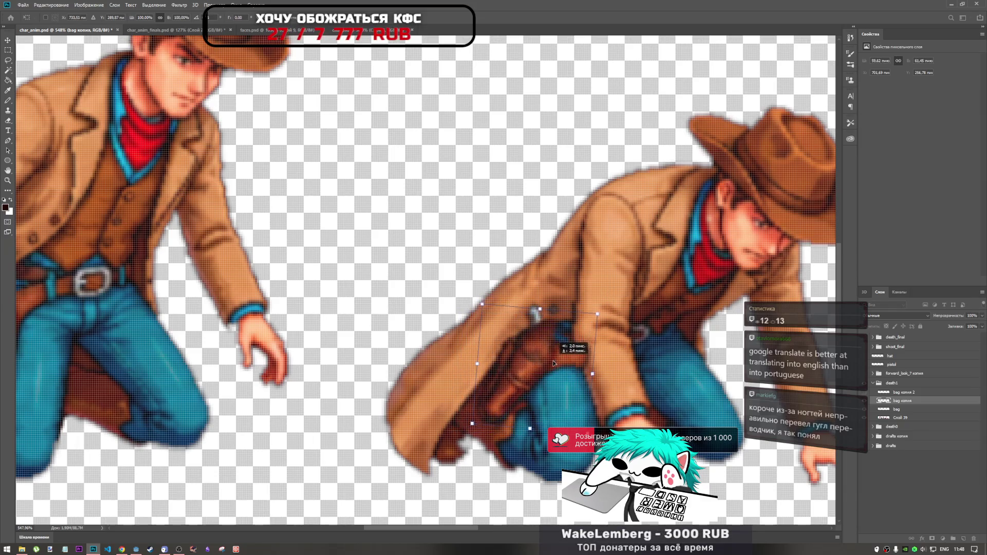
{"action": "mouse_move", "coordinate": [539, 365]}
{"action": "left_mouse_down"}
{"action": "mouse_move", "coordinate": [475, 360]}
{"action": "mouse_move", "coordinate": [530, 353]}
{"action": "left_mouse_up"}
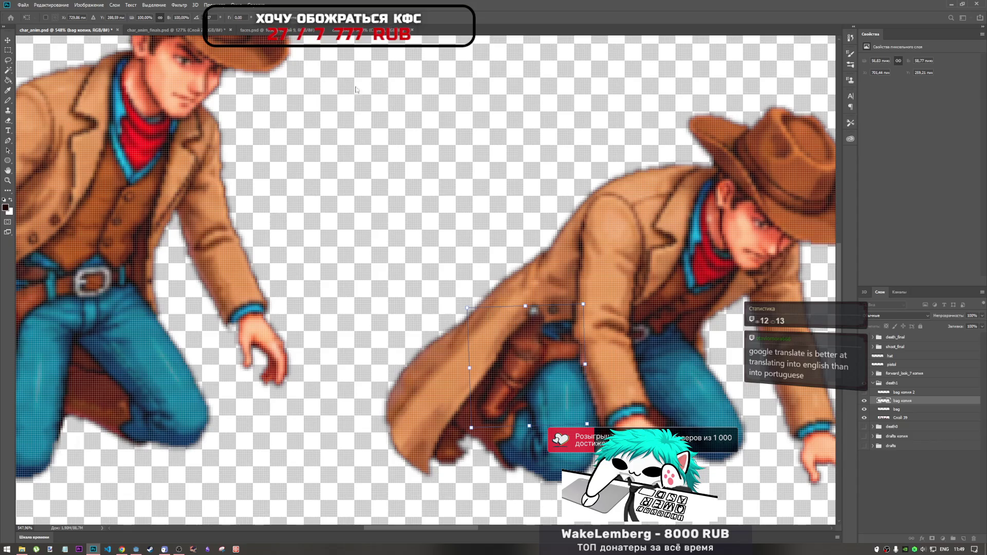
{"action": "left_click", "coordinate": [363, 23]}
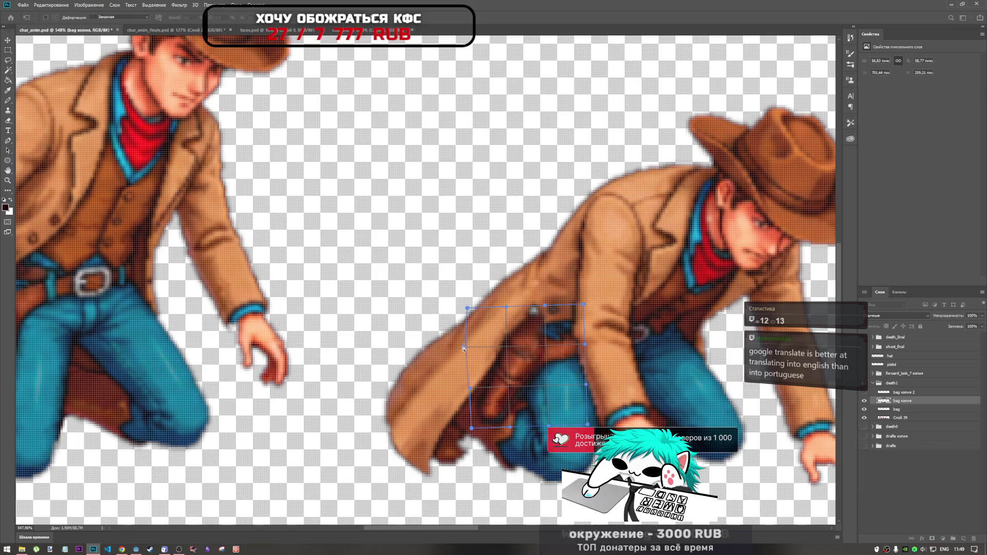
- Try widening the holster by stretching its left side, then undo the widening
{"action": "left_click_drag", "start_coordinate": [514, 359], "coordinate": [506, 359]}
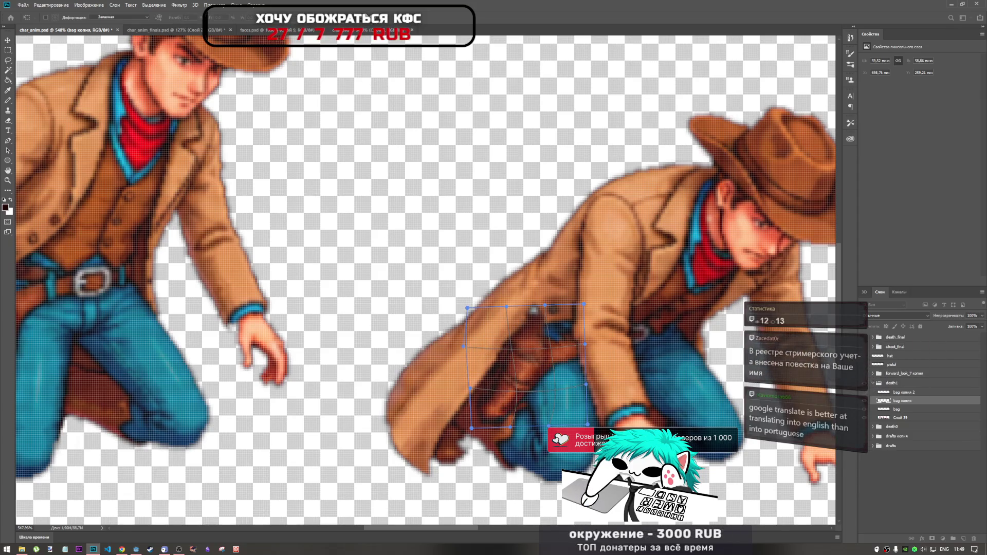
{"action": "left_click", "coordinate": [375, 21]}
{"action": "key", "text": "ctrl+r"}
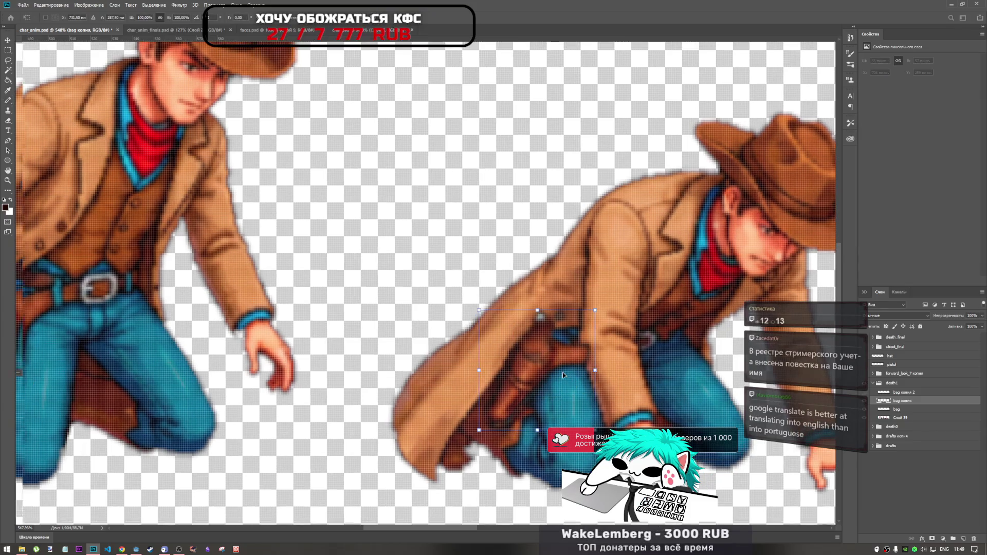
{"action": "key", "text": "ctrl+r"}
{"action": "left_click_drag", "start_coordinate": [472, 363], "coordinate": [464, 363]}
{"action": "key", "text": "Return"}
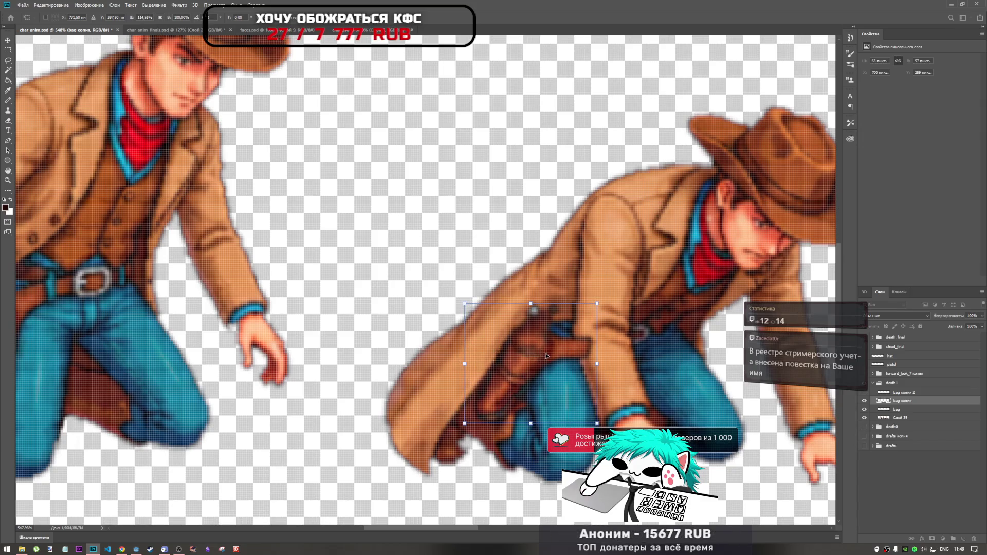
{"action": "key", "text": "ctrl+z"}
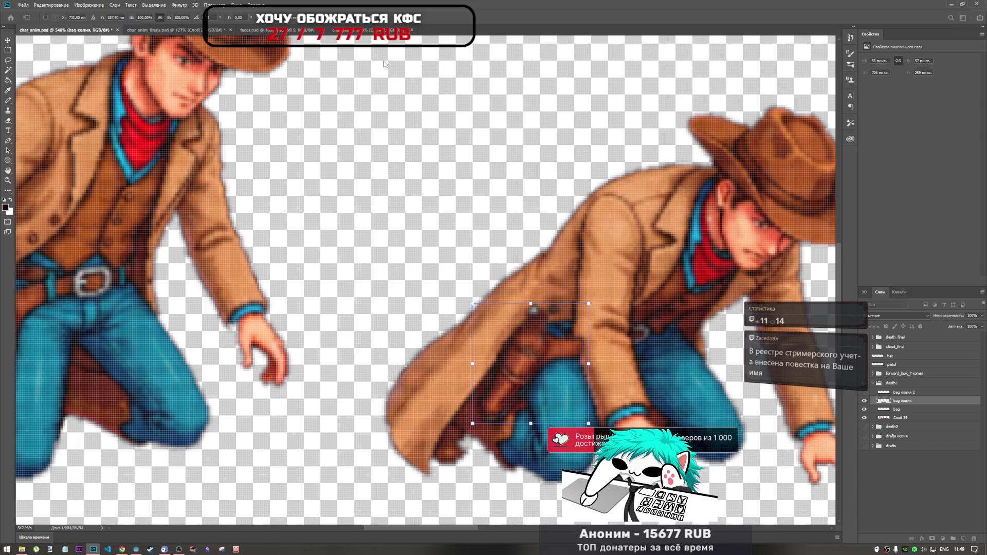
- Warp the holster's bottom edge down-left along the leg, then shift it about 4 px left
{"action": "left_click", "coordinate": [342, 17]}
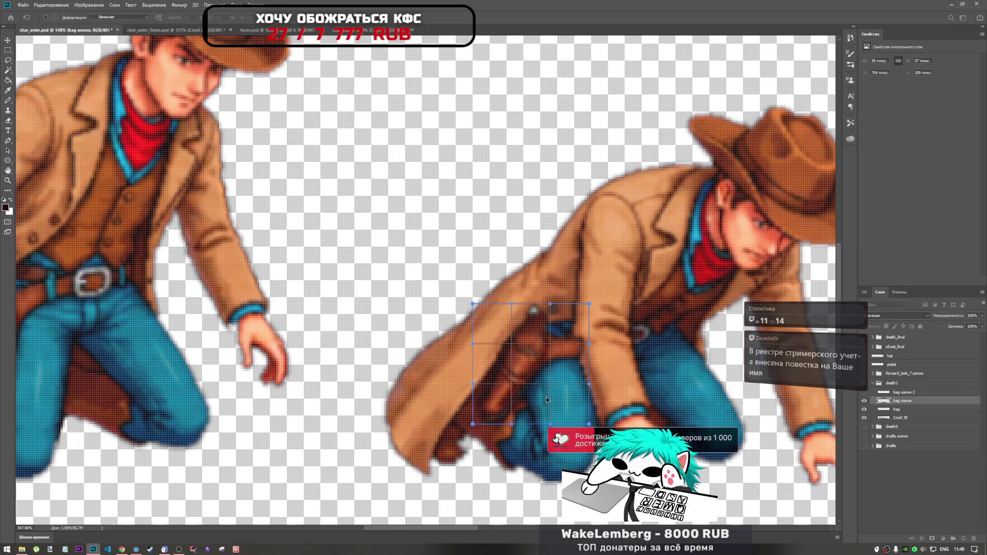
{"action": "left_click_drag", "start_coordinate": [522, 394], "coordinate": [522, 436]}
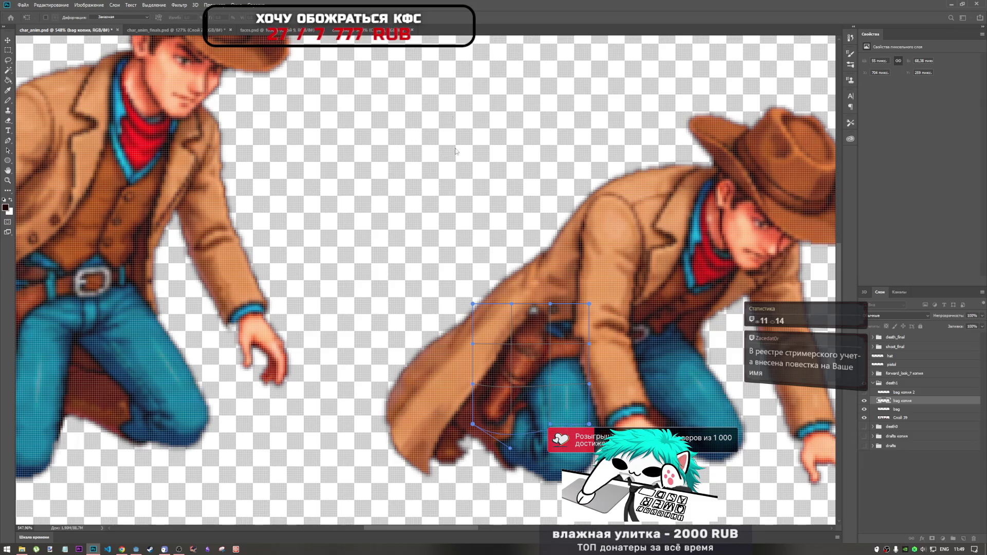
{"action": "key", "text": "Escape"}
{"action": "key", "text": "ctrl+t"}
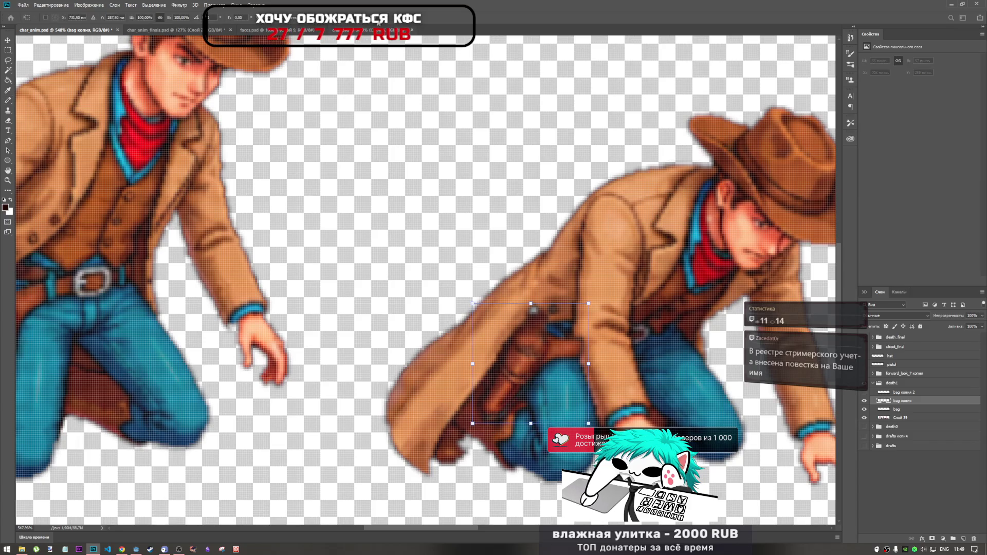
{"action": "left_click", "coordinate": [457, 17]}
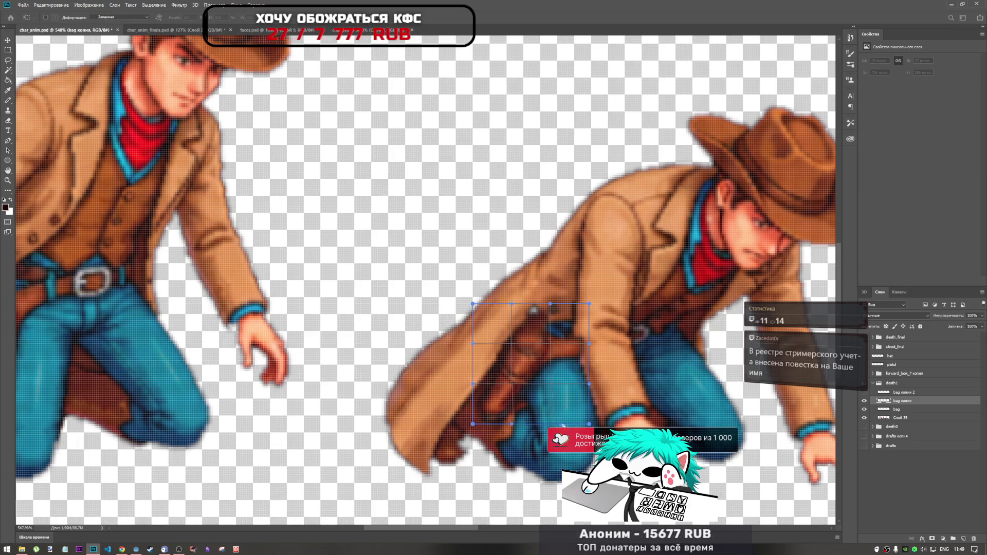
{"action": "left_click_drag", "start_coordinate": [514, 390], "coordinate": [524, 406]}
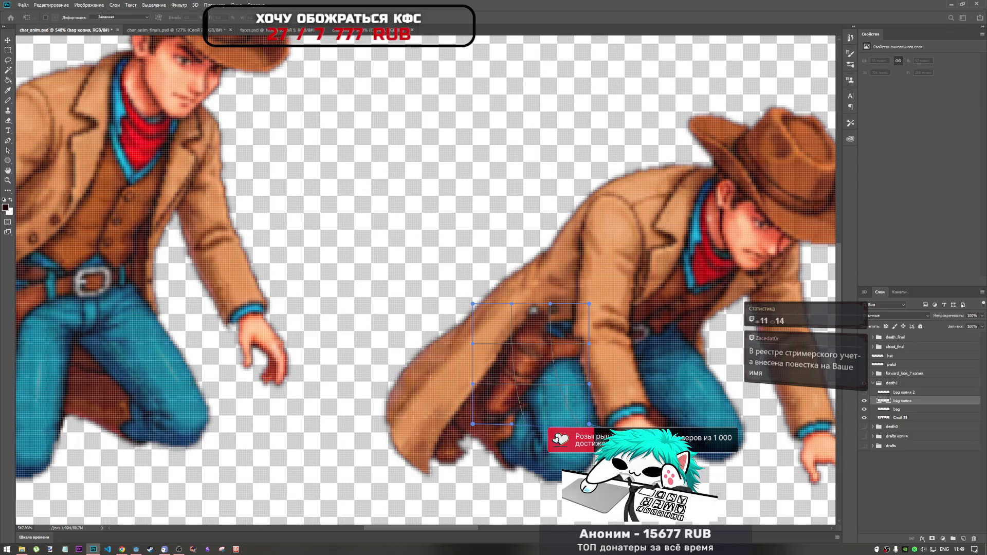
{"action": "left_click_drag", "start_coordinate": [512, 425], "coordinate": [492, 441]}
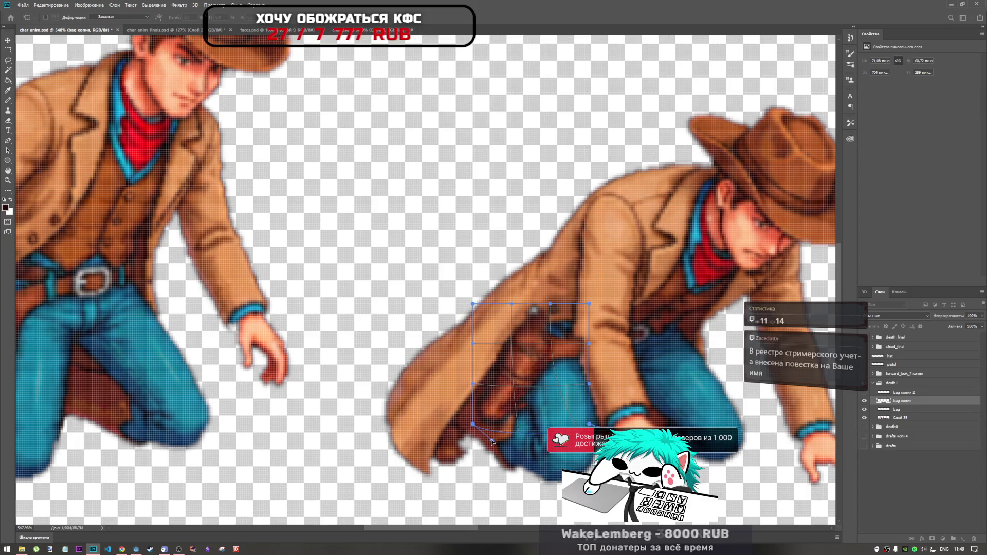
{"action": "key", "text": "Return"}
{"action": "key", "text": "b"}
{"action": "key", "text": "ctrl+t"}
{"action": "left_click_drag", "start_coordinate": [531, 378], "coordinate": [529, 377]}
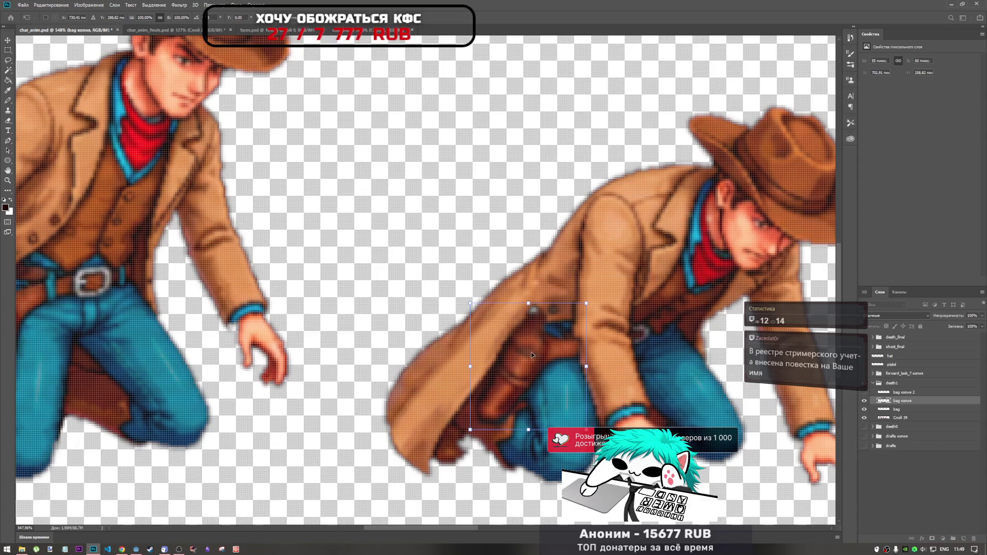
- Rotate the holster slightly and fine-tune its position against the hip, then commit
{"action": "mouse_move", "coordinate": [521, 381]}
{"action": "left_mouse_down"}
{"action": "mouse_move", "coordinate": [527, 362]}
{"action": "mouse_move", "coordinate": [523, 374]}
{"action": "left_mouse_up"}
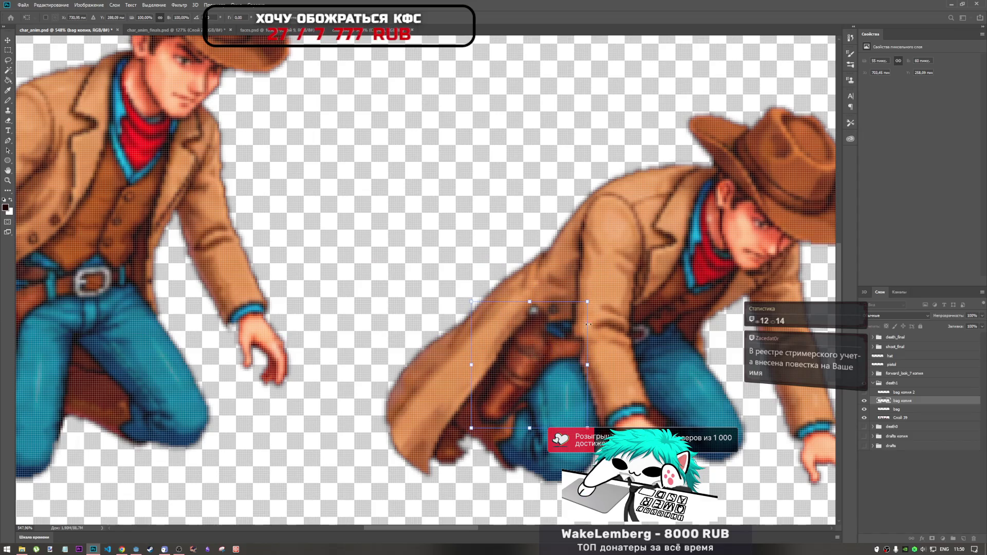
{"action": "left_click_drag", "start_coordinate": [592, 314], "coordinate": [598, 308]}
{"action": "mouse_move", "coordinate": [531, 361]}
{"action": "left_mouse_down"}
{"action": "mouse_move", "coordinate": [425, 260]}
{"action": "mouse_move", "coordinate": [532, 344]}
{"action": "mouse_move", "coordinate": [524, 360]}
{"action": "left_mouse_up"}
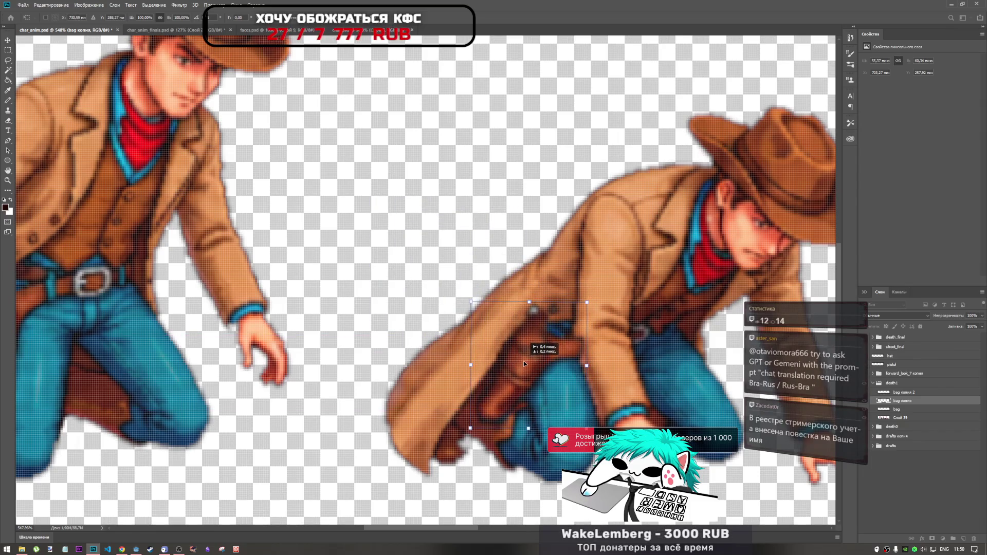
{"action": "left_click_drag", "start_coordinate": [620, 300], "coordinate": [617, 296]}
{"action": "mouse_move", "coordinate": [561, 348]}
{"action": "left_mouse_down"}
{"action": "mouse_move", "coordinate": [551, 329]}
{"action": "mouse_move", "coordinate": [552, 347]}
{"action": "mouse_move", "coordinate": [516, 337]}
{"action": "mouse_move", "coordinate": [526, 352]}
{"action": "mouse_move", "coordinate": [551, 350]}
{"action": "left_mouse_up"}
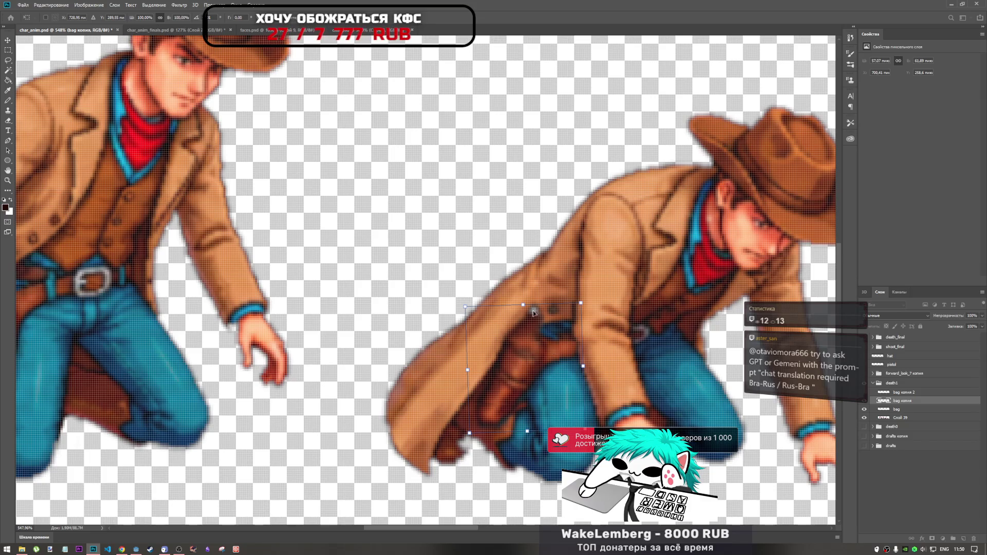
{"action": "left_click_drag", "start_coordinate": [539, 348], "coordinate": [541, 344]}
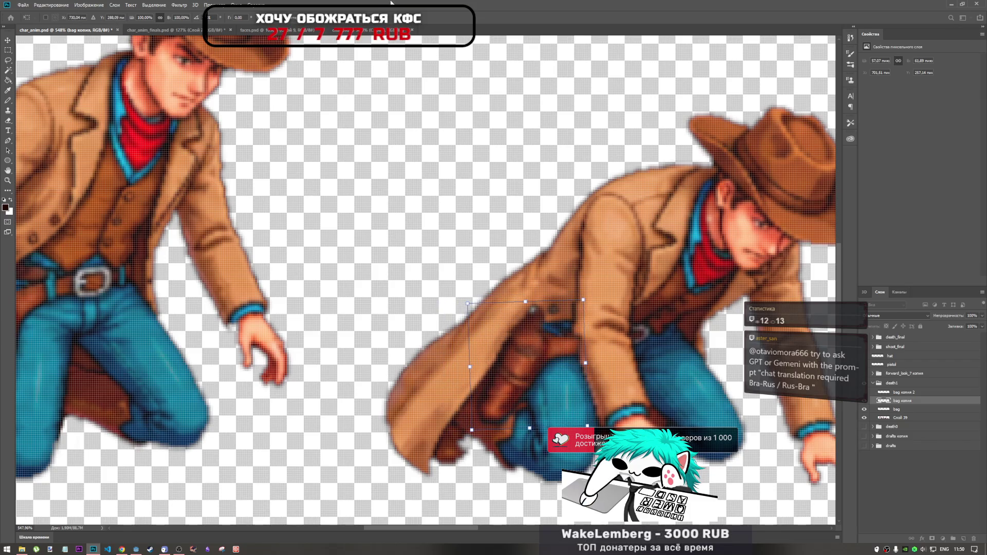
{"action": "key", "text": "Return"}
{"action": "key", "text": "b"}
- Tilt the holster about 2° counter-clockwise and nudge it snugly into place
{"action": "key", "text": "ctrl+t"}
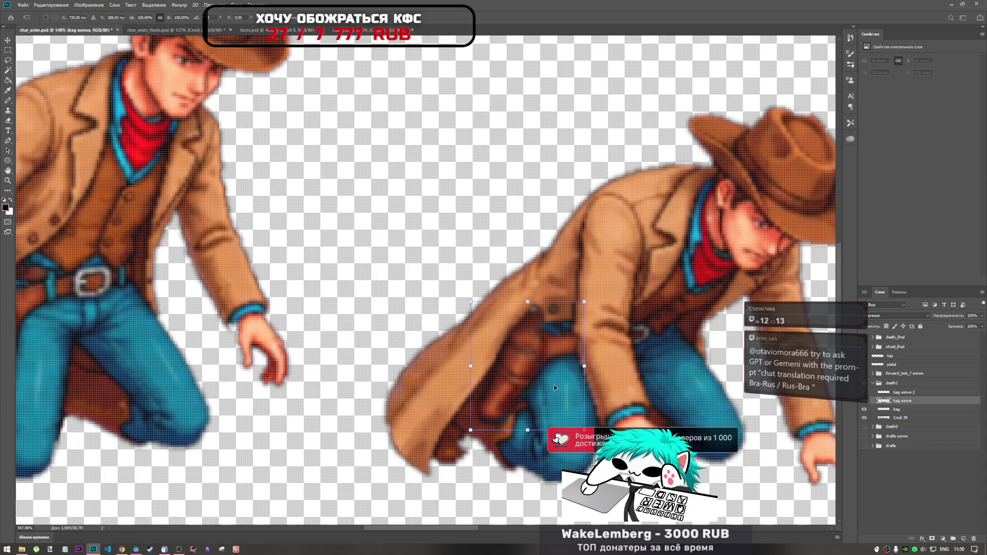
{"action": "left_click_drag", "start_coordinate": [521, 365], "coordinate": [522, 361]}
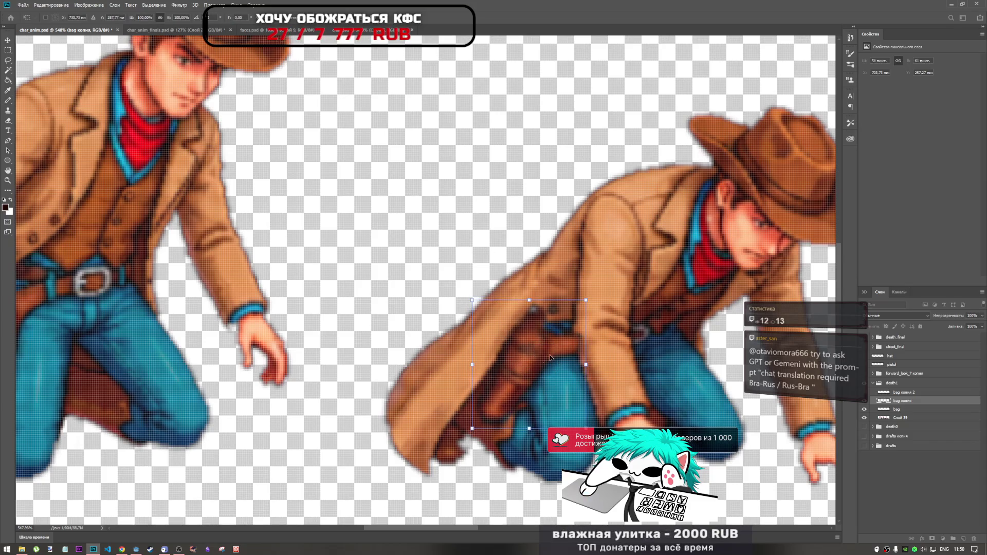
{"action": "left_click_drag", "start_coordinate": [596, 302], "coordinate": [593, 291]}
{"action": "left_click_drag", "start_coordinate": [528, 360], "coordinate": [534, 362]}
{"action": "left_click_drag", "start_coordinate": [589, 289], "coordinate": [591, 291]}
{"action": "left_click_drag", "start_coordinate": [551, 337], "coordinate": [543, 345]}
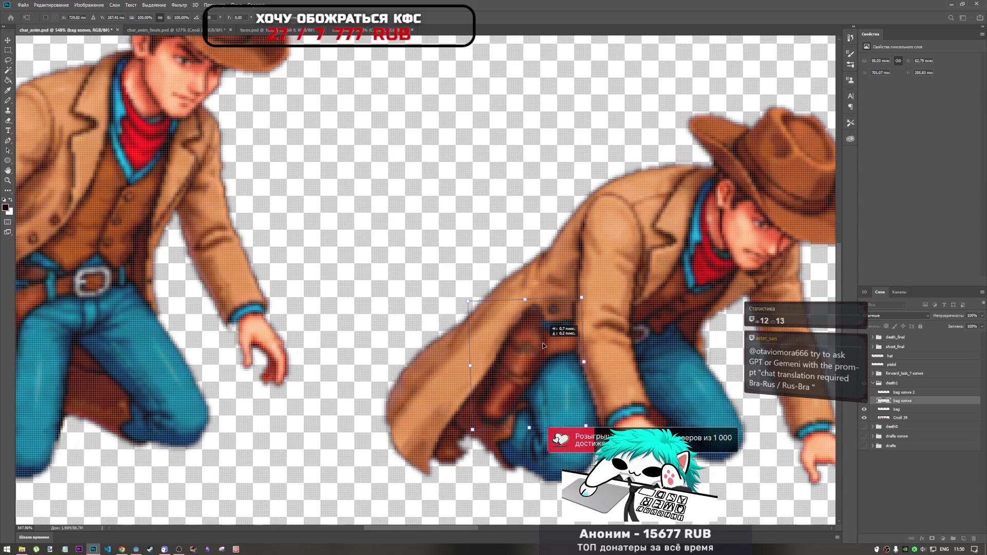
{"action": "key", "text": "Return"}
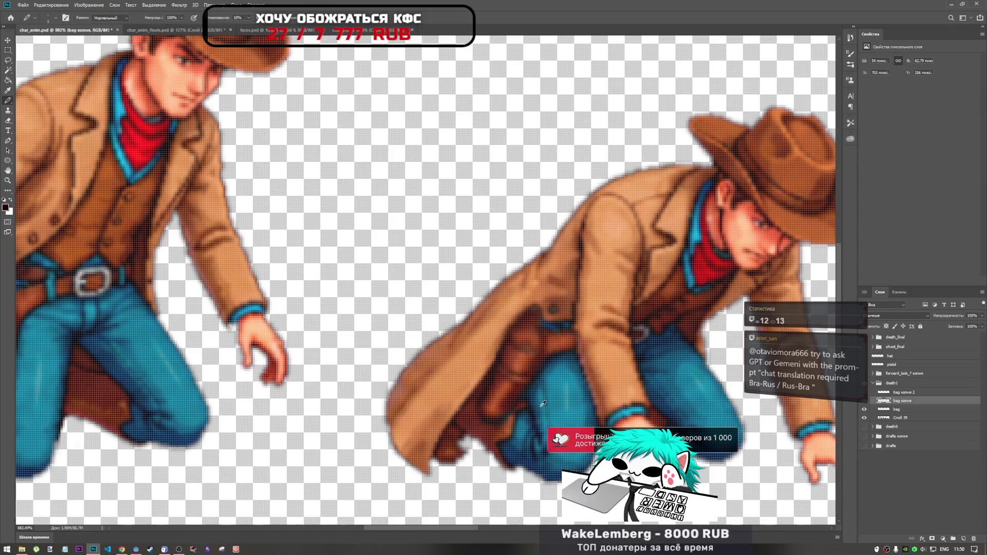
- Erase part of the holster's upper edge with the Eraser
{"action": "key", "text": "b"}
{"action": "scroll", "coordinate": [536, 406], "scroll_direction": "up", "scroll_amount": 5}
{"action": "key", "text": "ctrl+t"}
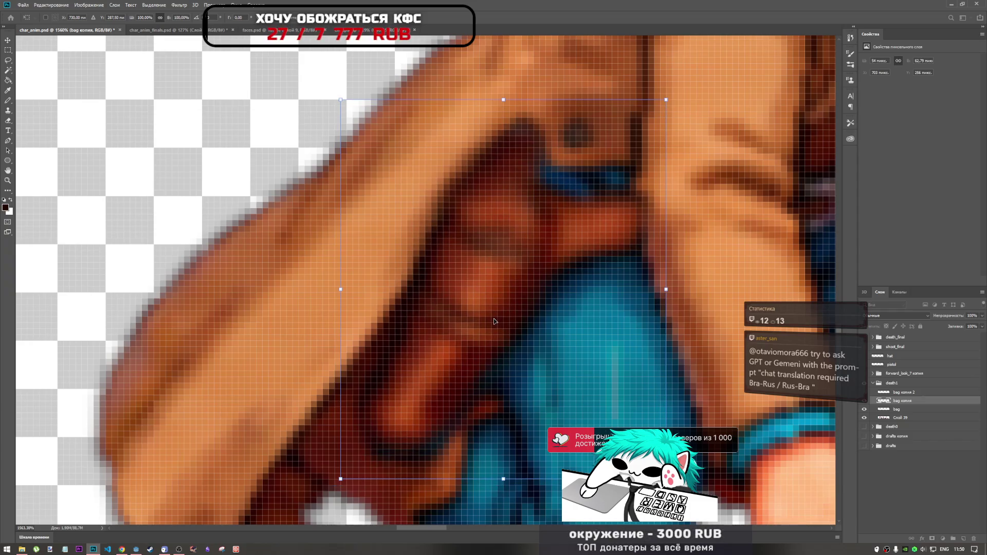
{"action": "key", "text": "Return"}
{"action": "scroll", "coordinate": [546, 222], "scroll_direction": "down", "scroll_amount": 5}
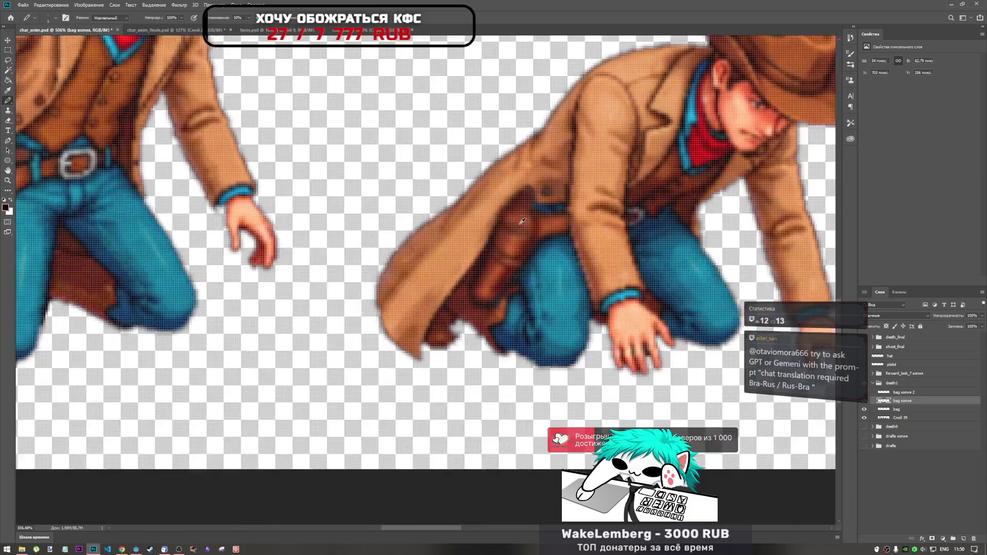
{"action": "scroll", "coordinate": [529, 213], "scroll_direction": "up", "scroll_amount": 1}
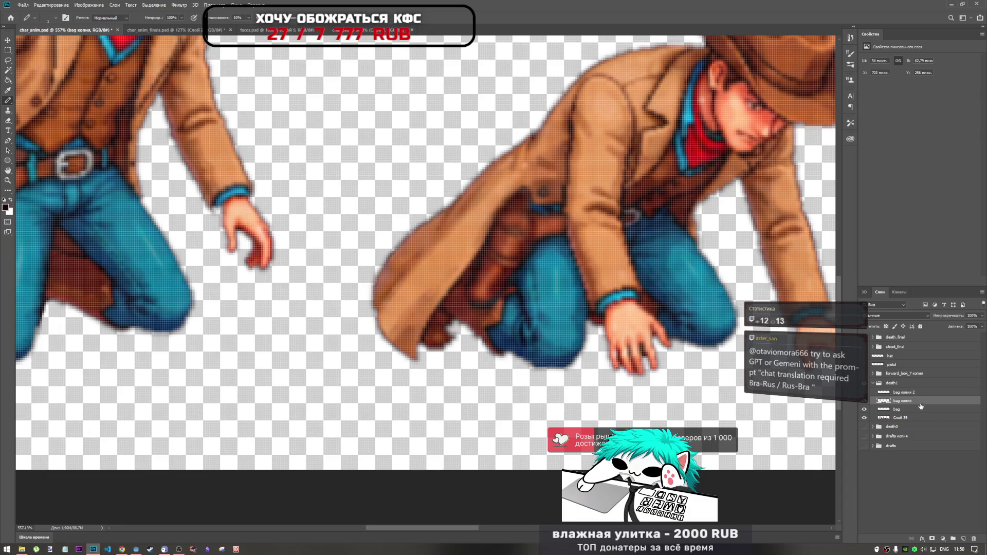
{"action": "left_click", "coordinate": [7, 121]}
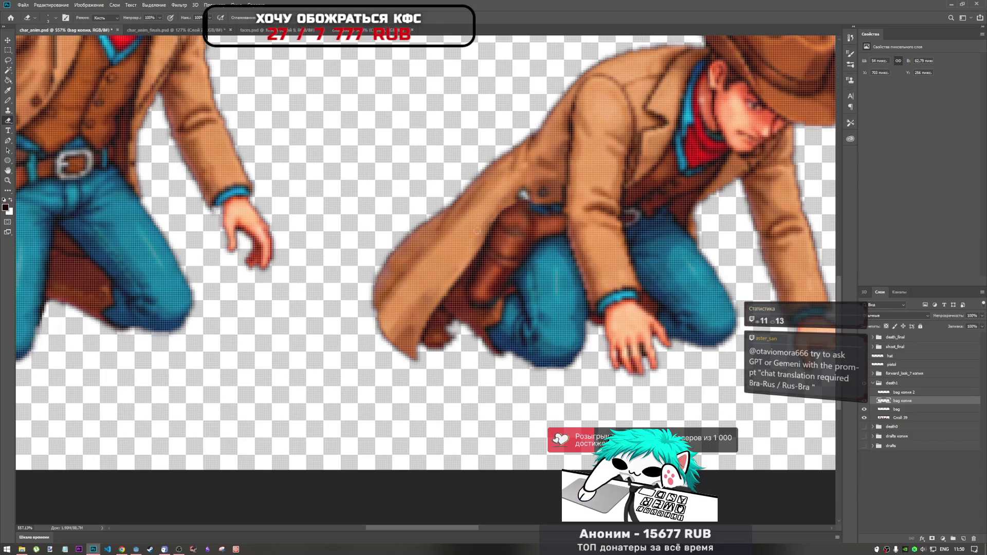
{"action": "left_click", "coordinate": [517, 220]}
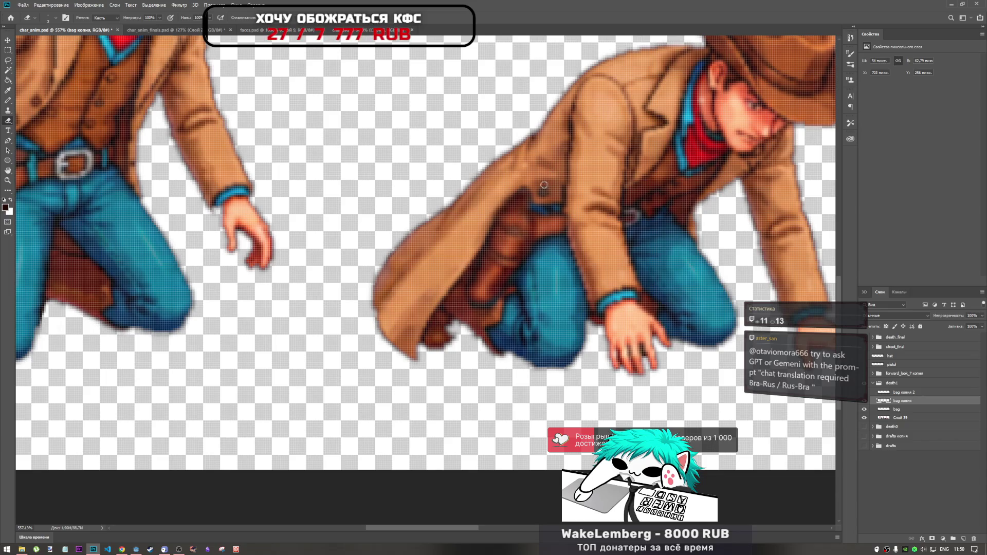
- Toggle the copied holster layer to compare, then clean light pixels below the blue stripe and undo it
{"action": "scroll", "coordinate": [522, 266], "scroll_direction": "down", "scroll_amount": 5}
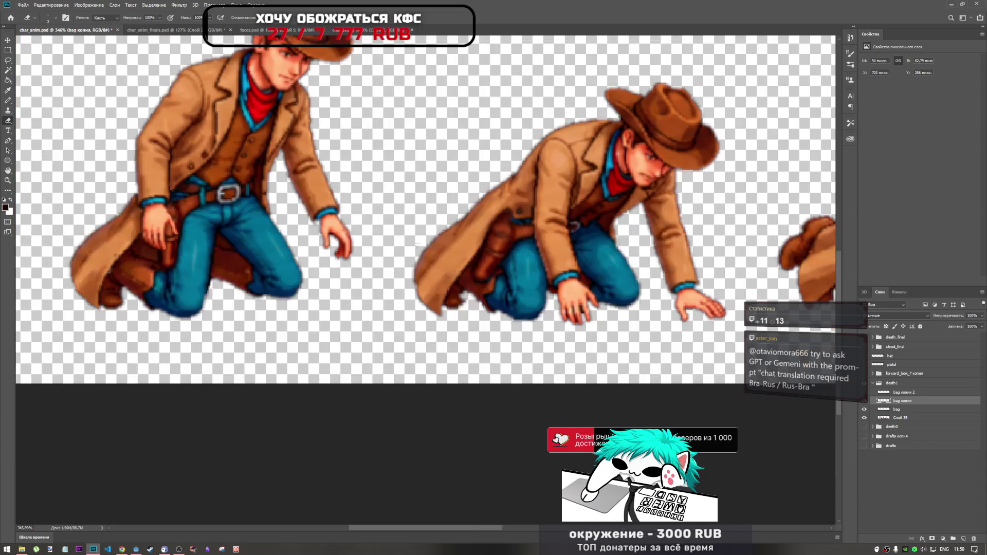
{"action": "scroll", "coordinate": [436, 228], "scroll_direction": "up", "scroll_amount": 6}
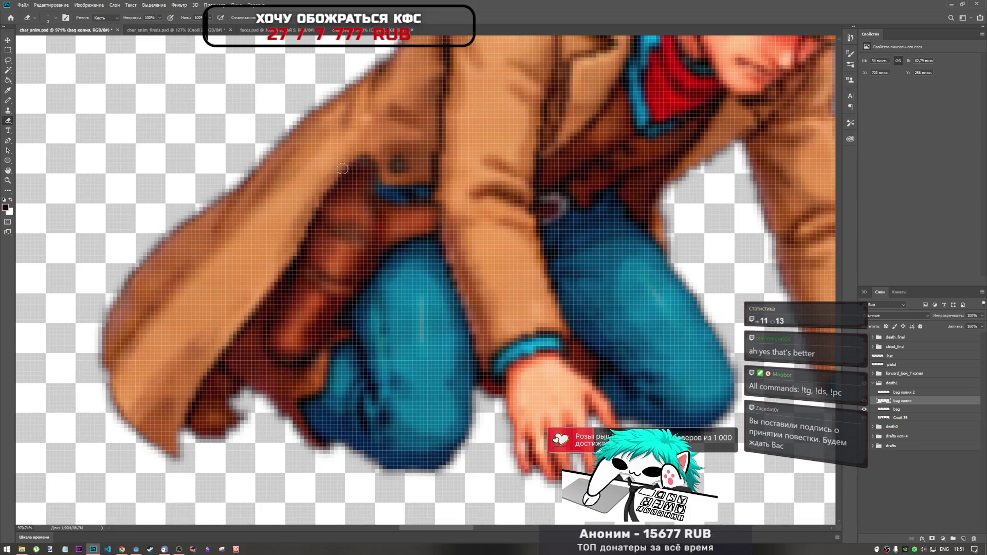
{"action": "scroll", "coordinate": [373, 177], "scroll_direction": "down", "scroll_amount": 10}
{"action": "scroll", "coordinate": [380, 190], "scroll_direction": "up", "scroll_amount": 9}
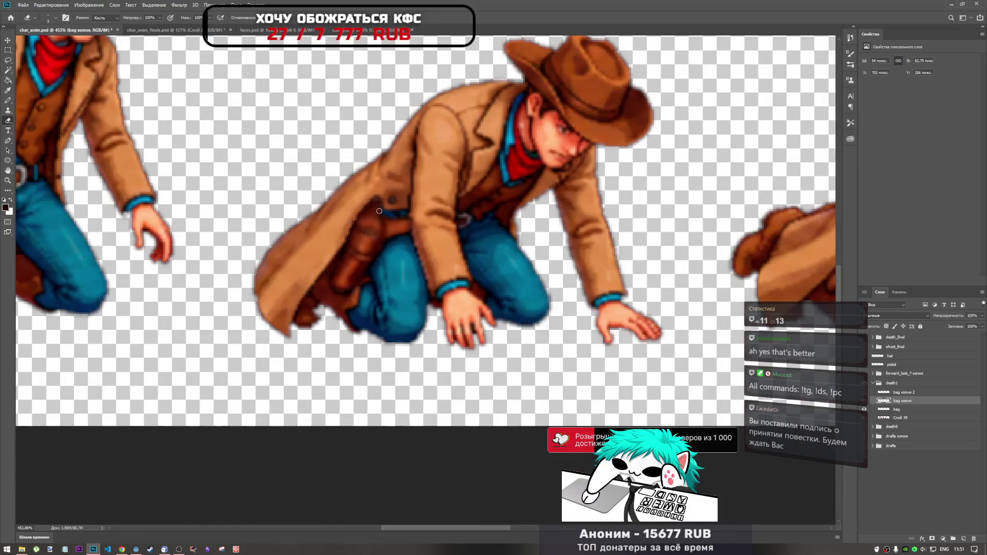
{"action": "scroll", "coordinate": [381, 192], "scroll_direction": "up", "scroll_amount": 5}
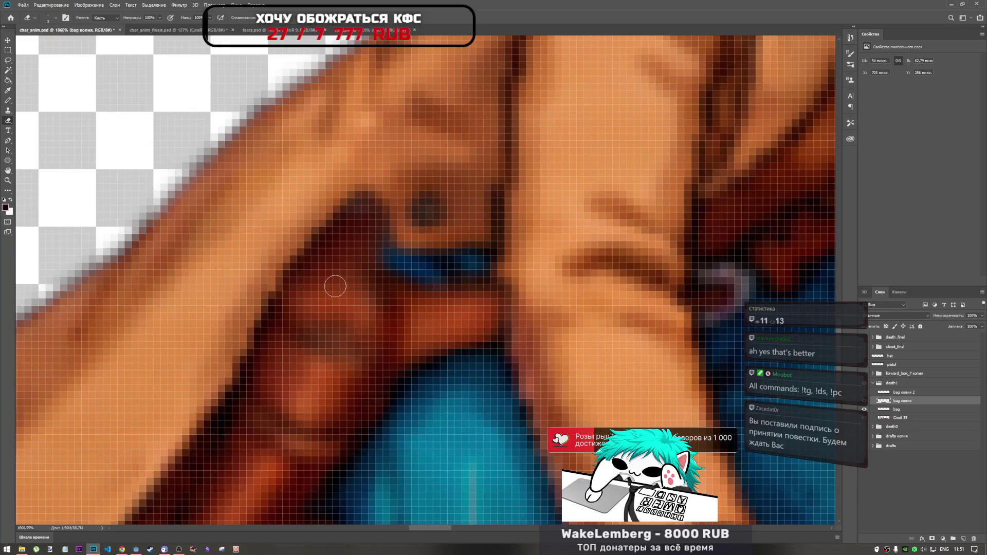
{"action": "scroll", "coordinate": [335, 284], "scroll_direction": "down", "scroll_amount": 5}
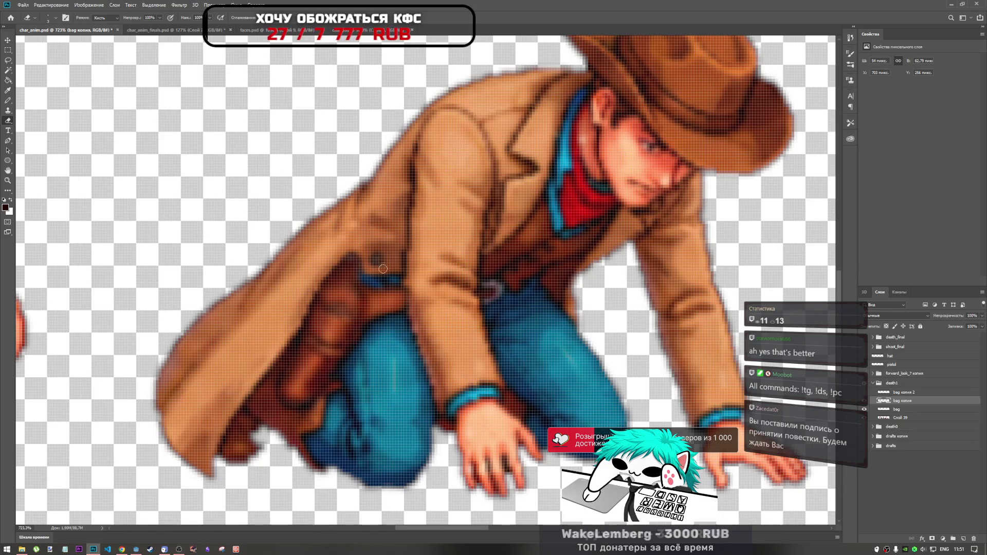
{"action": "scroll", "coordinate": [365, 282], "scroll_direction": "down", "scroll_amount": 6}
{"action": "scroll", "coordinate": [390, 282], "scroll_direction": "up", "scroll_amount": 4}
{"action": "scroll", "coordinate": [390, 282], "scroll_direction": "up", "scroll_amount": 5}
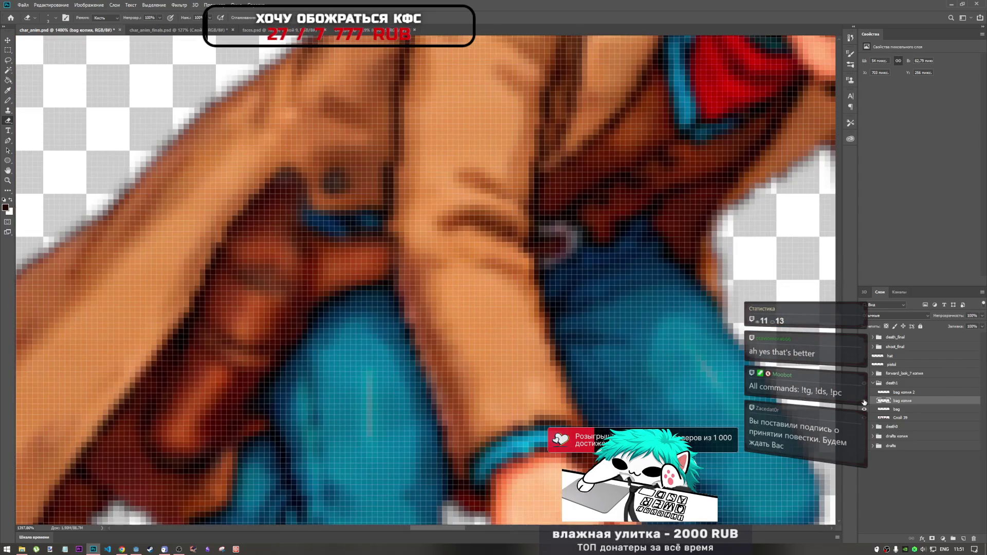
{"action": "left_click", "coordinate": [864, 402]}
{"action": "left_click", "coordinate": [864, 401]}
{"action": "mouse_move", "coordinate": [363, 239]}
{"action": "left_mouse_down"}
{"action": "mouse_move", "coordinate": [331, 247]}
{"action": "mouse_move", "coordinate": [342, 234]}
{"action": "mouse_move", "coordinate": [308, 226]}
{"action": "mouse_move", "coordinate": [314, 209]}
{"action": "left_mouse_up"}
{"action": "key", "text": "ctrl+z"}
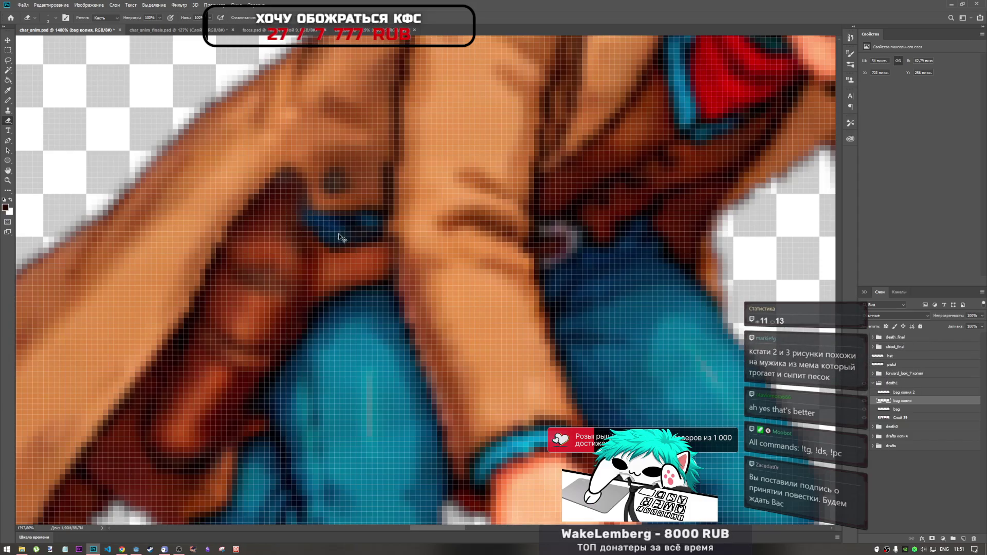
{"action": "scroll", "coordinate": [404, 254], "scroll_direction": "down", "scroll_amount": 3}
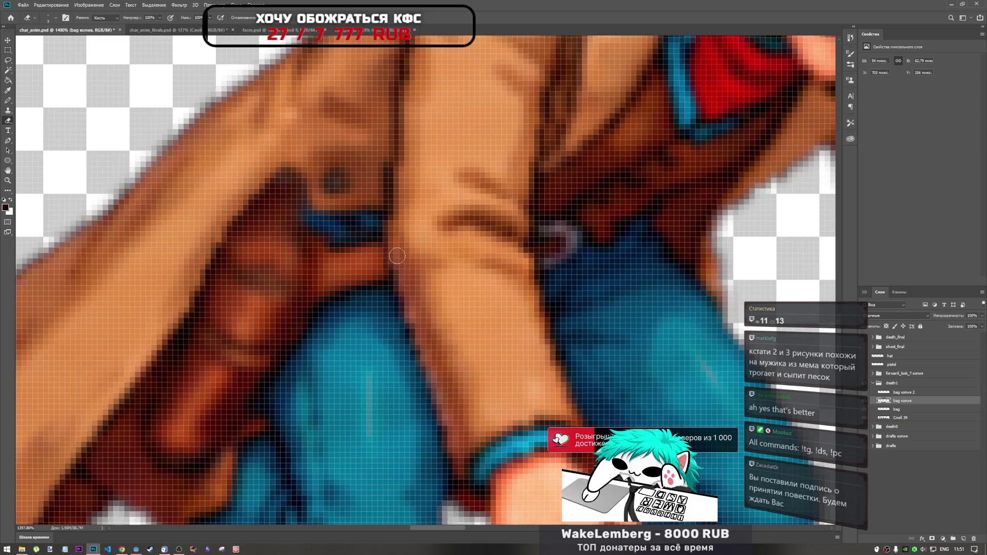
{"action": "scroll", "coordinate": [441, 246], "scroll_direction": "down", "scroll_amount": 8}
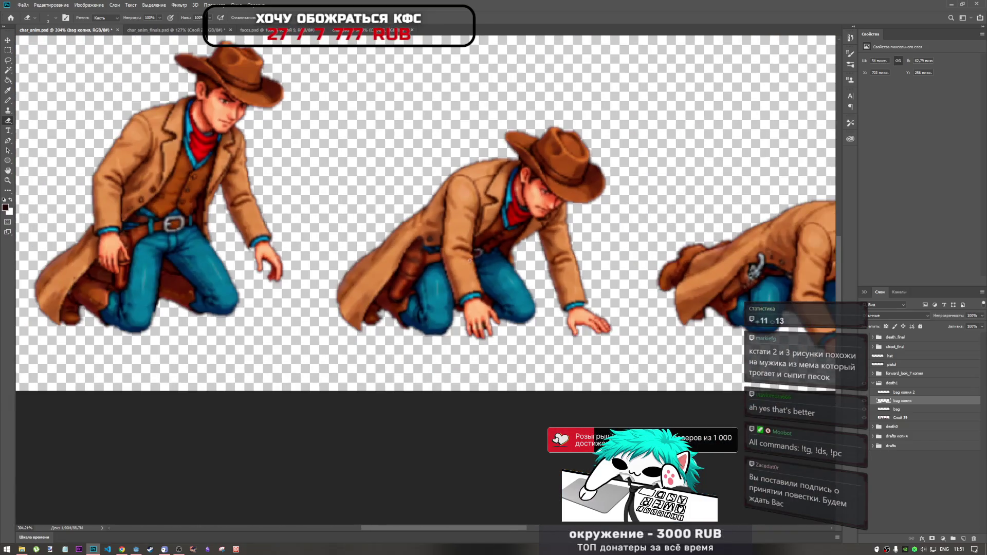
{"action": "scroll", "coordinate": [445, 262], "scroll_direction": "up", "scroll_amount": 6}
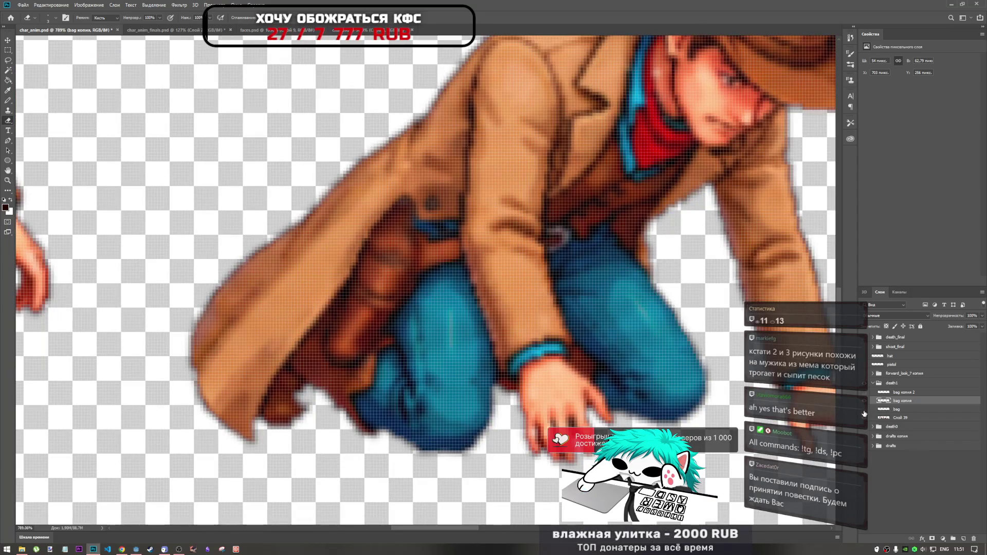
- Scale the holster to about 96% and nudge it a few pixels onto the hip
{"action": "key", "text": "ctrl+t"}
{"action": "left_click_drag", "start_coordinate": [477, 195], "coordinate": [473, 189]}
{"action": "left_click_drag", "start_coordinate": [428, 257], "coordinate": [429, 261]}
{"action": "left_click_drag", "start_coordinate": [429, 262], "coordinate": [430, 259]}
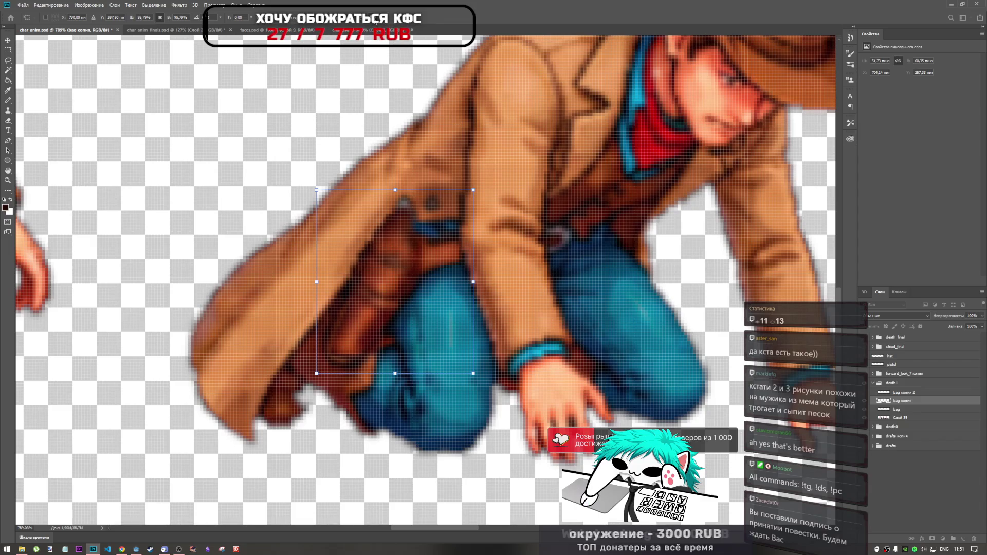
{"action": "key", "text": "Return"}
{"action": "key", "text": "e"}
{"action": "scroll", "coordinate": [505, 244], "scroll_direction": "down", "scroll_amount": 10}
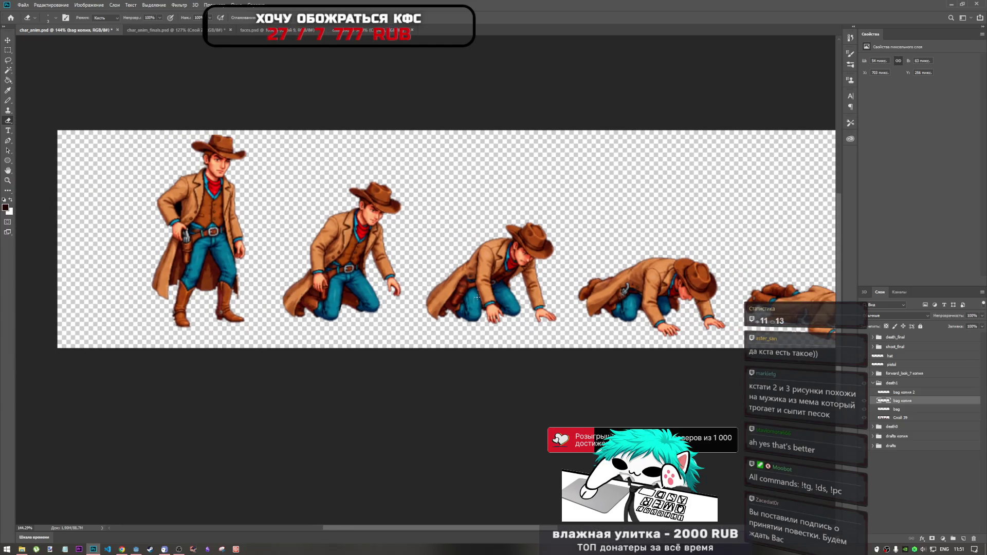
- Pick the Sharpen tool and sharpen the coat and jeans around the holster
{"action": "scroll", "coordinate": [478, 297], "scroll_direction": "up", "scroll_amount": 8}
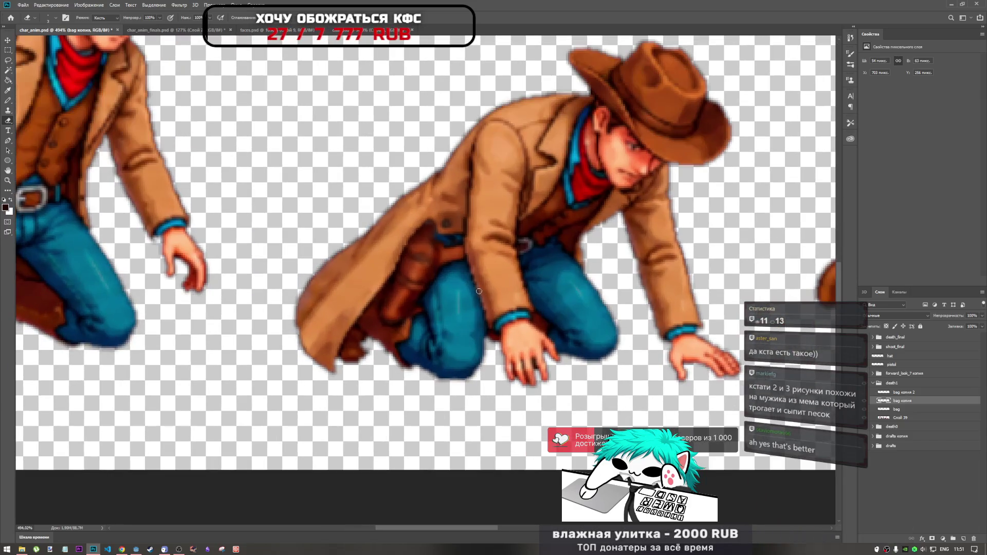
{"action": "scroll", "coordinate": [462, 267], "scroll_direction": "up", "scroll_amount": 3}
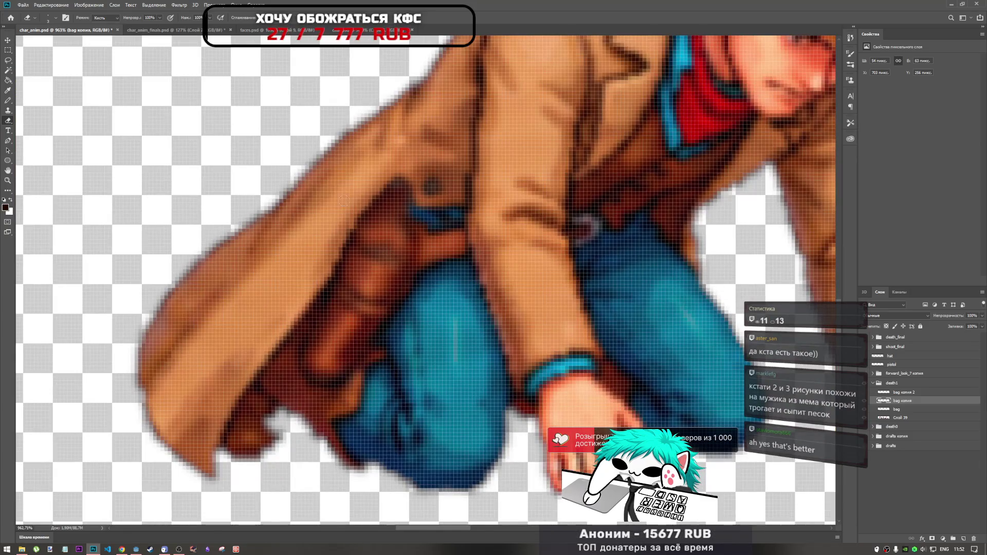
{"action": "left_click", "coordinate": [8, 190]}
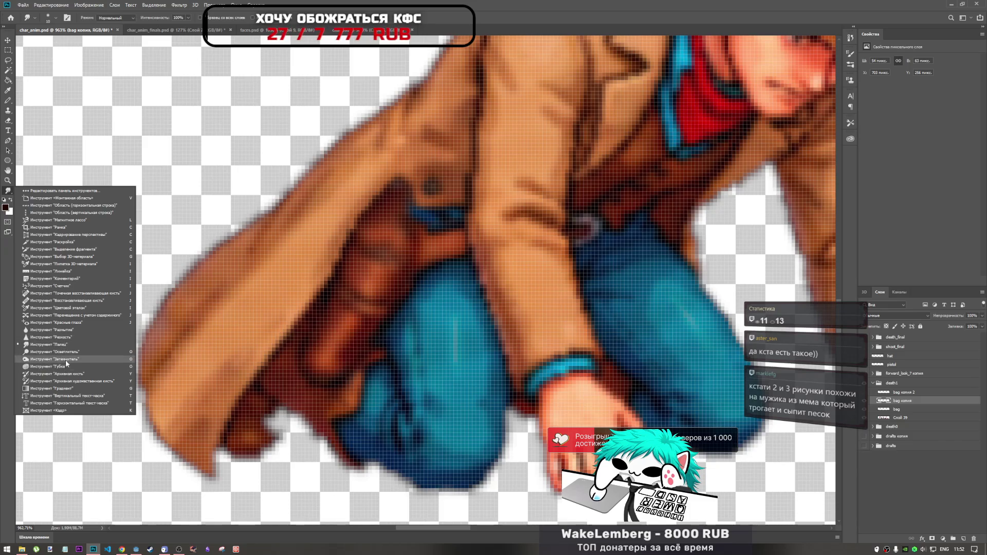
{"action": "left_click", "coordinate": [68, 337]}
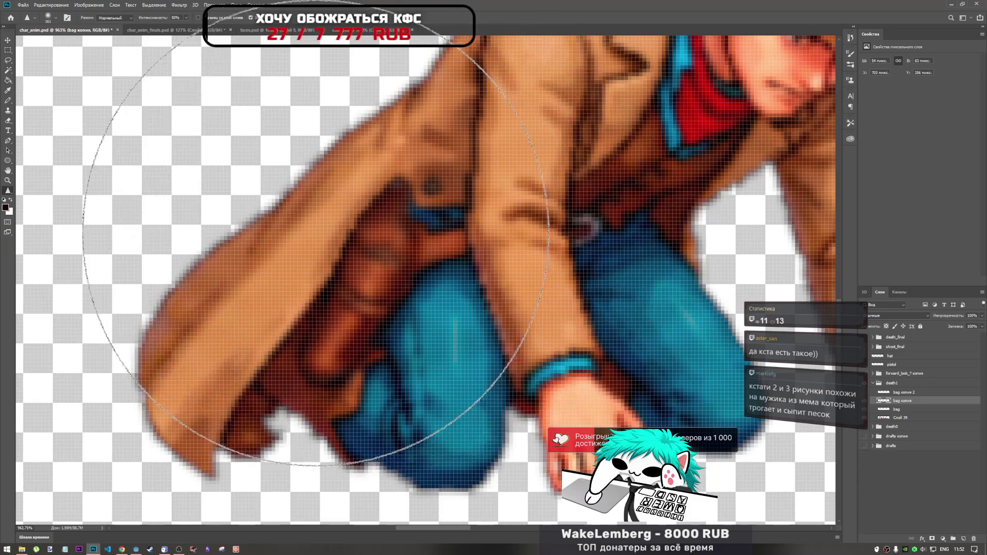
{"action": "mouse_move", "coordinate": [368, 221]}
{"action": "left_mouse_down"}
{"action": "mouse_move", "coordinate": [411, 264]}
{"action": "mouse_move", "coordinate": [419, 242]}
{"action": "mouse_move", "coordinate": [386, 253]}
{"action": "mouse_move", "coordinate": [408, 249]}
{"action": "left_mouse_up"}
- Sharpen the middle cowboy's coat and jeans and the knee-holster area further
{"action": "scroll", "coordinate": [359, 247], "scroll_direction": "down", "scroll_amount": 8}
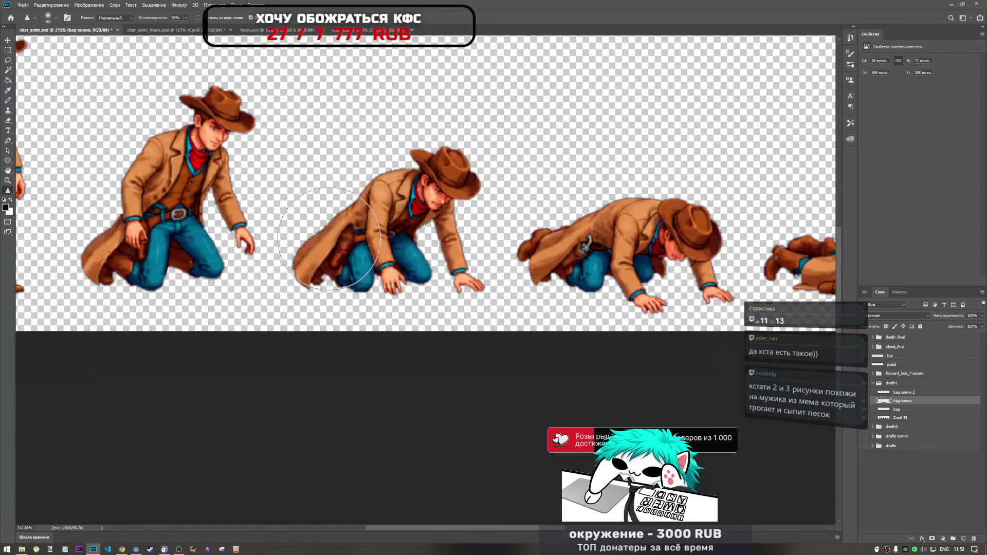
{"action": "scroll", "coordinate": [363, 234], "scroll_direction": "up", "scroll_amount": 6}
{"action": "mouse_move", "coordinate": [362, 235]}
{"action": "left_mouse_down"}
{"action": "mouse_move", "coordinate": [360, 221]}
{"action": "mouse_move", "coordinate": [381, 229]}
{"action": "left_mouse_up"}
{"action": "scroll", "coordinate": [380, 229], "scroll_direction": "down", "scroll_amount": 8}
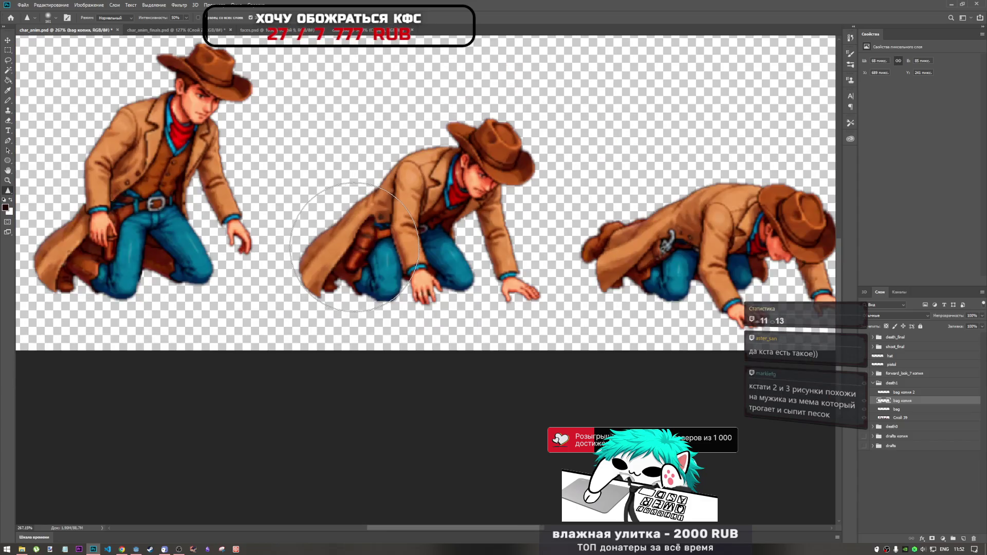
{"action": "scroll", "coordinate": [367, 323], "scroll_direction": "up", "scroll_amount": 6}
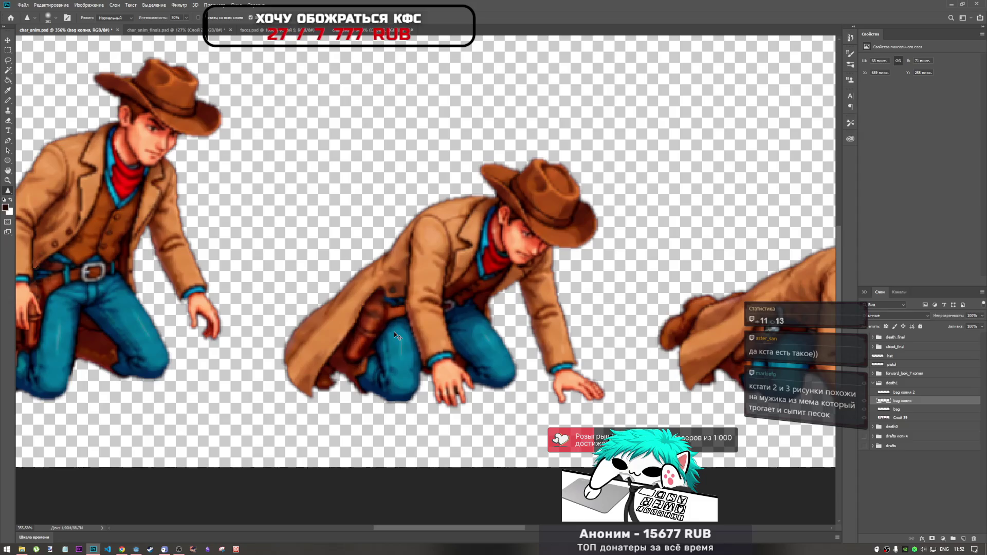
{"action": "mouse_move", "coordinate": [394, 334]}
{"action": "left_mouse_down"}
{"action": "mouse_move", "coordinate": [401, 323]}
{"action": "mouse_move", "coordinate": [408, 334]}
{"action": "left_mouse_up"}
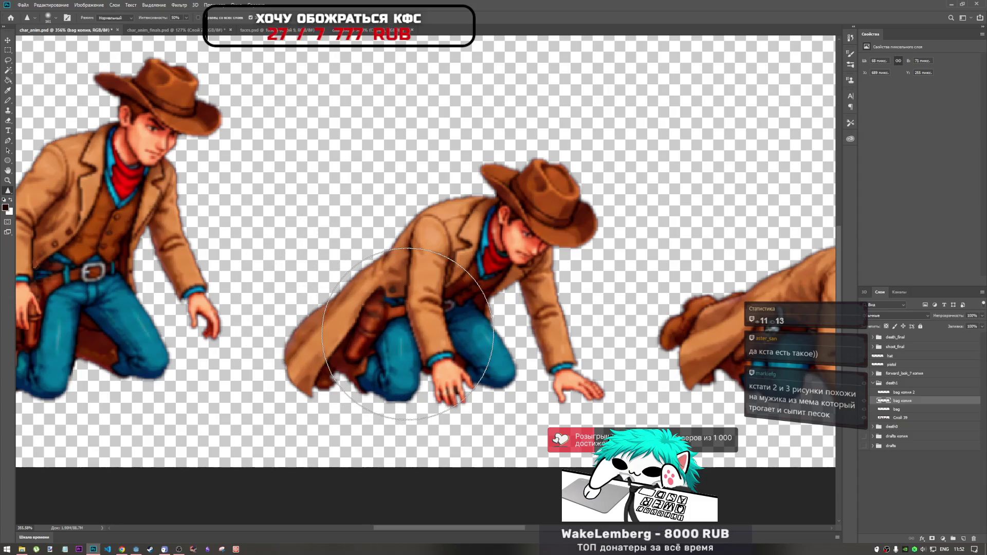
{"action": "scroll", "coordinate": [390, 319], "scroll_direction": "down", "scroll_amount": 2}
{"action": "scroll", "coordinate": [366, 302], "scroll_direction": "up", "scroll_amount": 1}
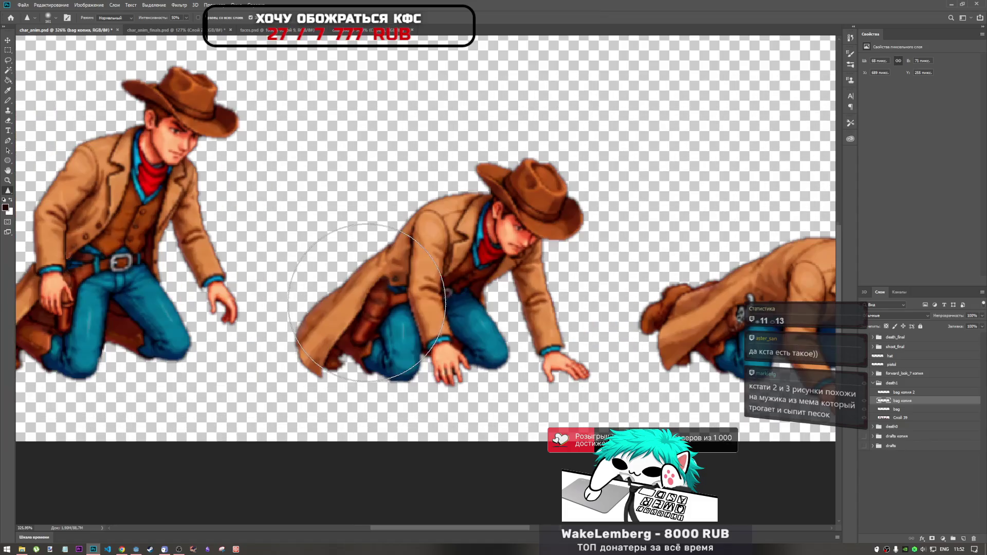
{"action": "scroll", "coordinate": [357, 309], "scroll_direction": "up", "scroll_amount": 3}
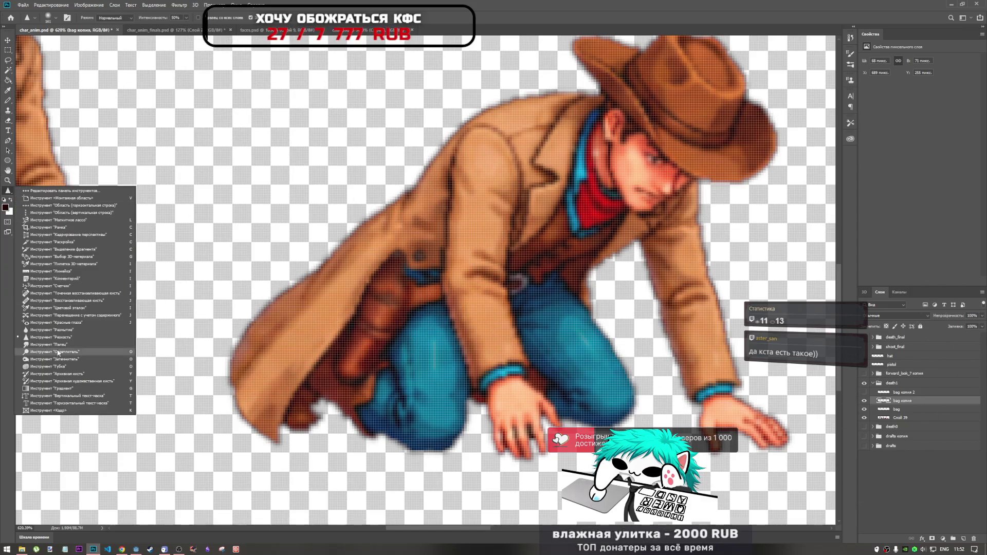
- Choose the Dodge tool and make Слой 39 the working layer to inspect it
{"action": "left_click", "coordinate": [59, 352]}
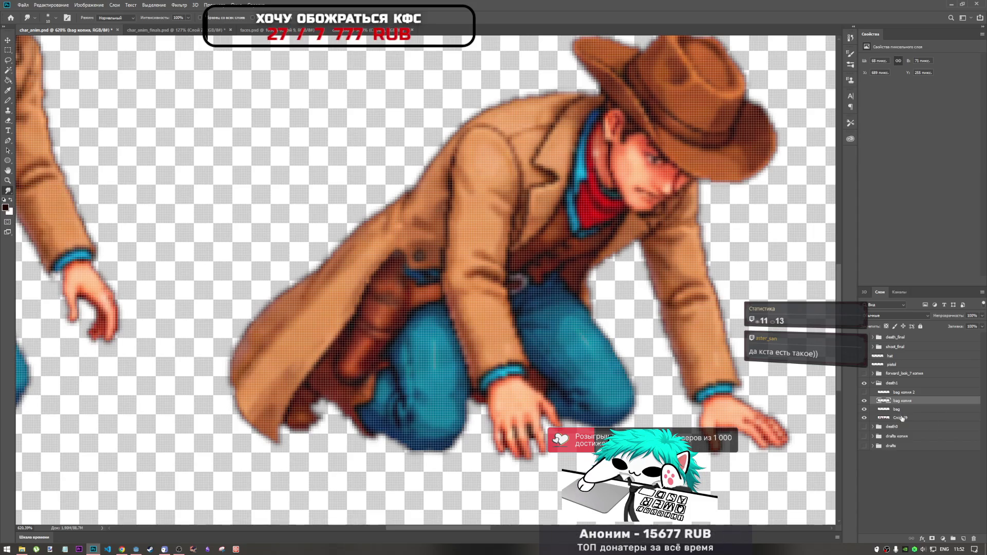
{"action": "left_click", "coordinate": [902, 417]}
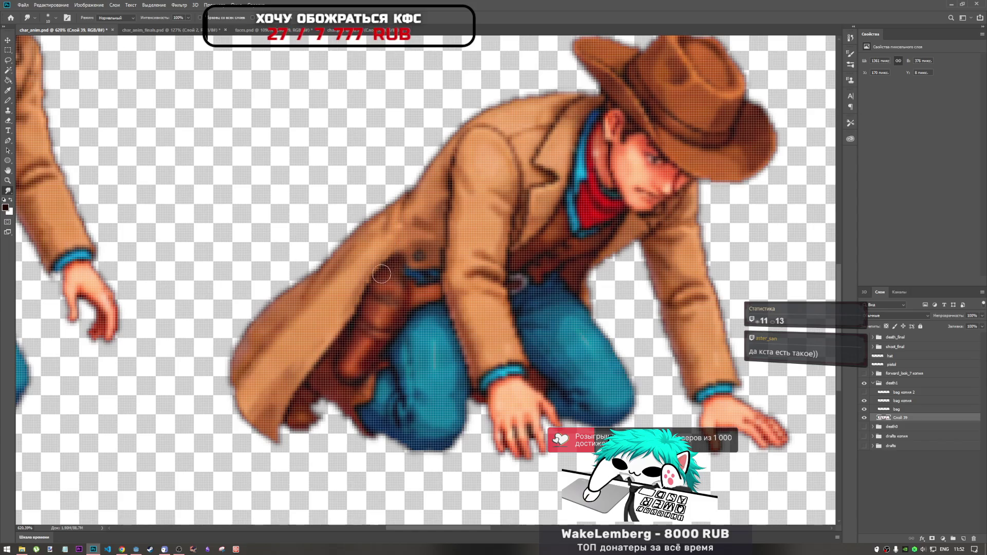
{"action": "scroll", "coordinate": [450, 308], "scroll_direction": "down", "scroll_amount": 3}
{"action": "scroll", "coordinate": [450, 309], "scroll_direction": "up", "scroll_amount": 3}
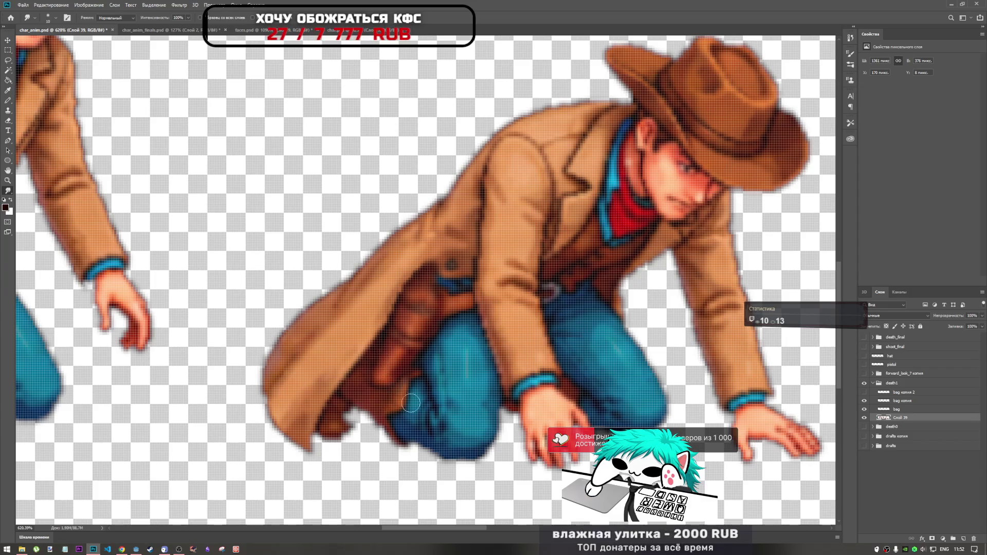
{"action": "scroll", "coordinate": [444, 356], "scroll_direction": "down", "scroll_amount": 3}
{"action": "scroll", "coordinate": [444, 356], "scroll_direction": "up", "scroll_amount": 2}
{"action": "scroll", "coordinate": [444, 357], "scroll_direction": "up", "scroll_amount": 2}
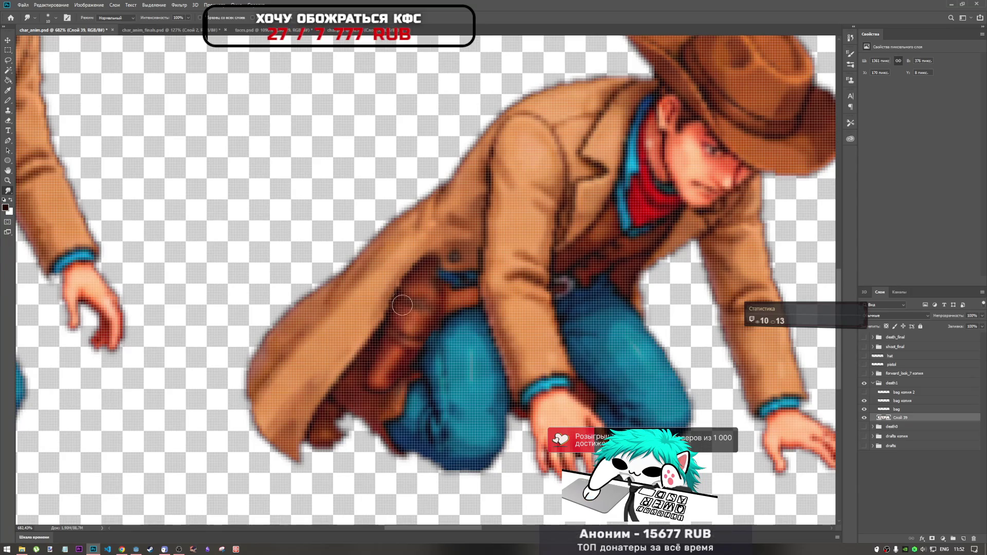
- Return to the bag копия layer, inspect the holster, and choose the Pencil tool
{"action": "left_click", "coordinate": [904, 401]}
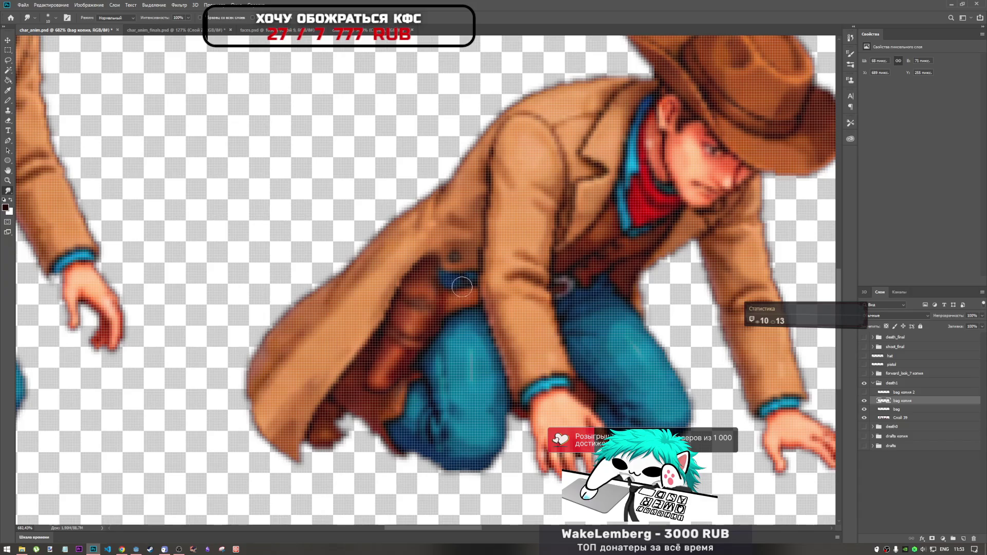
{"action": "scroll", "coordinate": [574, 349], "scroll_direction": "down", "scroll_amount": 5}
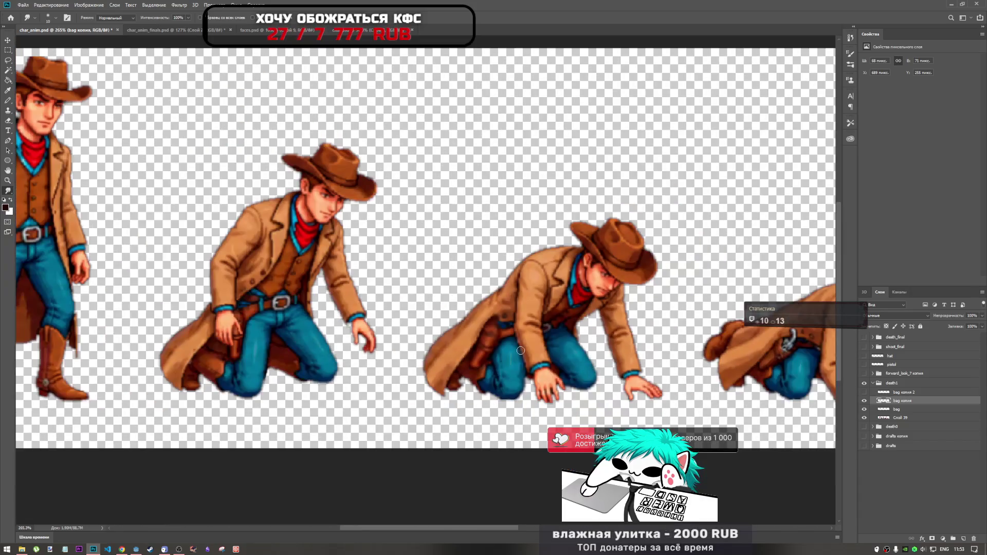
{"action": "scroll", "coordinate": [498, 338], "scroll_direction": "up", "scroll_amount": 4}
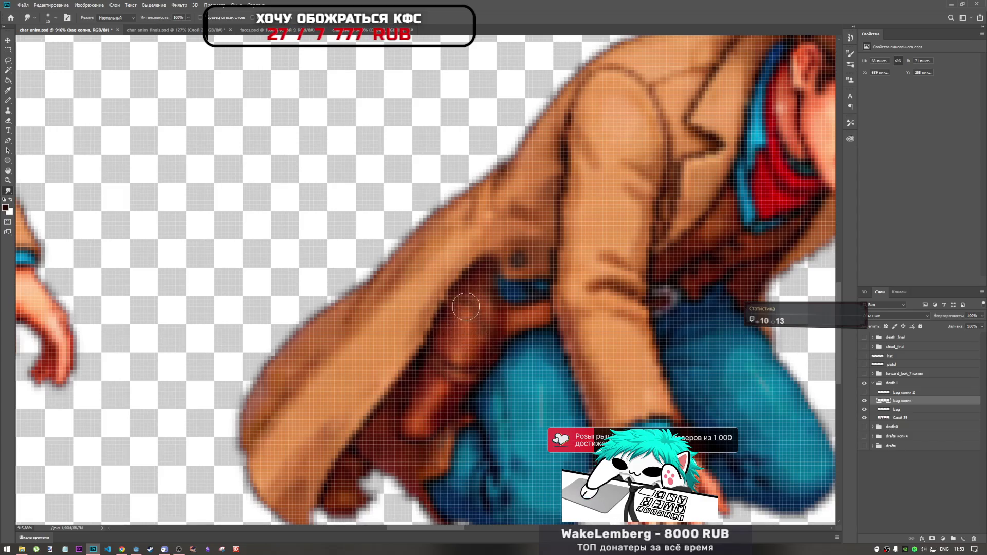
{"action": "scroll", "coordinate": [503, 373], "scroll_direction": "down", "scroll_amount": 3}
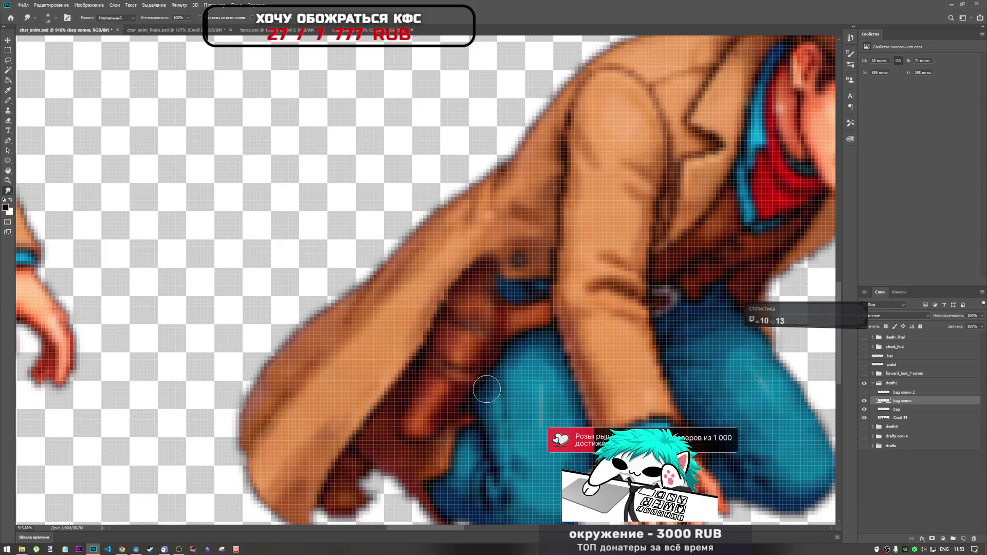
{"action": "scroll", "coordinate": [484, 365], "scroll_direction": "down", "scroll_amount": 5}
{"action": "scroll", "coordinate": [454, 333], "scroll_direction": "up", "scroll_amount": 6}
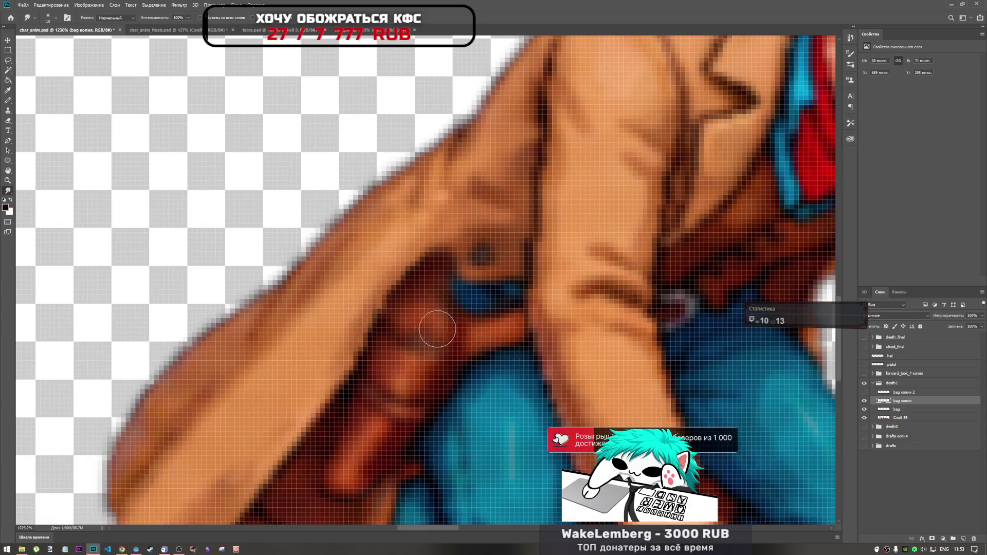
{"action": "scroll", "coordinate": [486, 364], "scroll_direction": "down", "scroll_amount": 4}
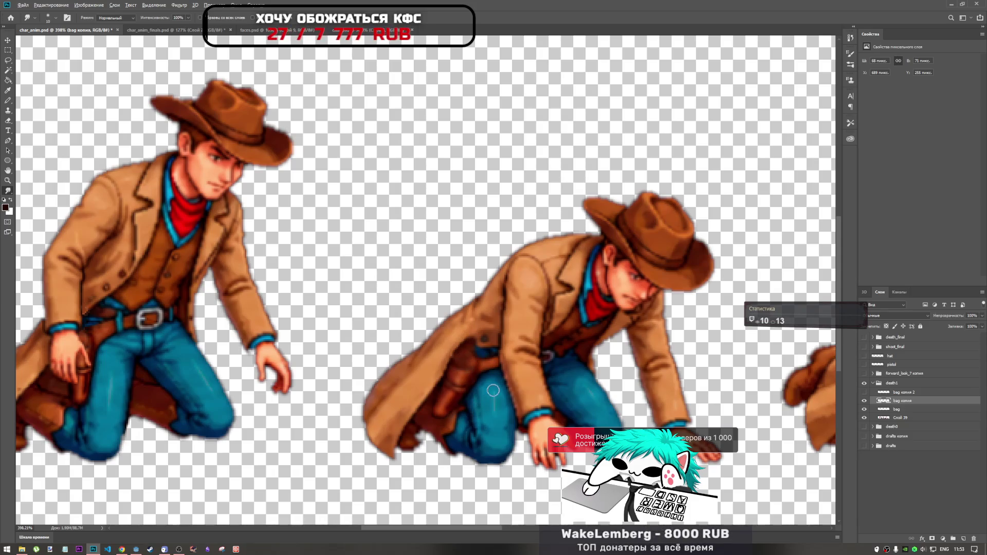
{"action": "scroll", "coordinate": [493, 391], "scroll_direction": "down", "scroll_amount": 5}
{"action": "scroll", "coordinate": [460, 327], "scroll_direction": "up", "scroll_amount": 6}
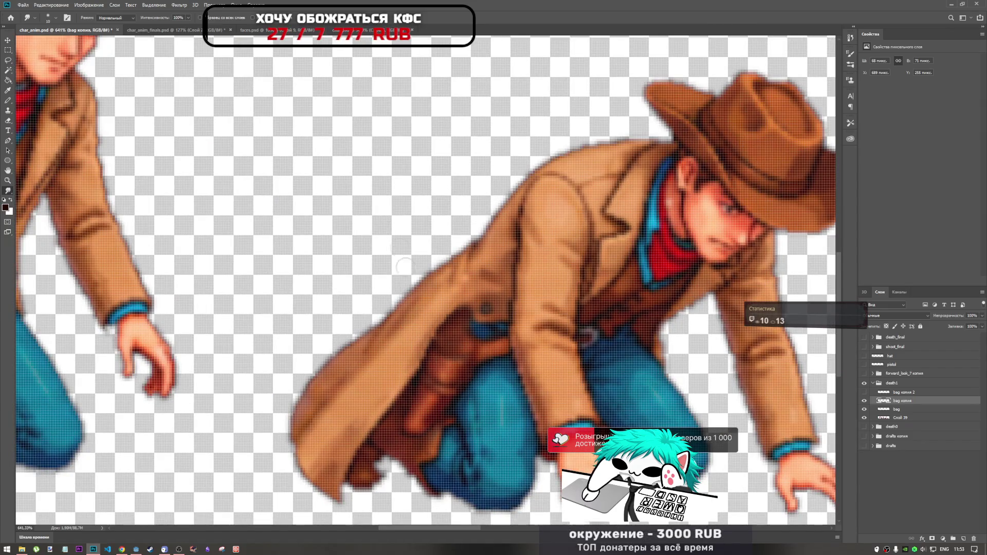
{"action": "left_click", "coordinate": [9, 101]}
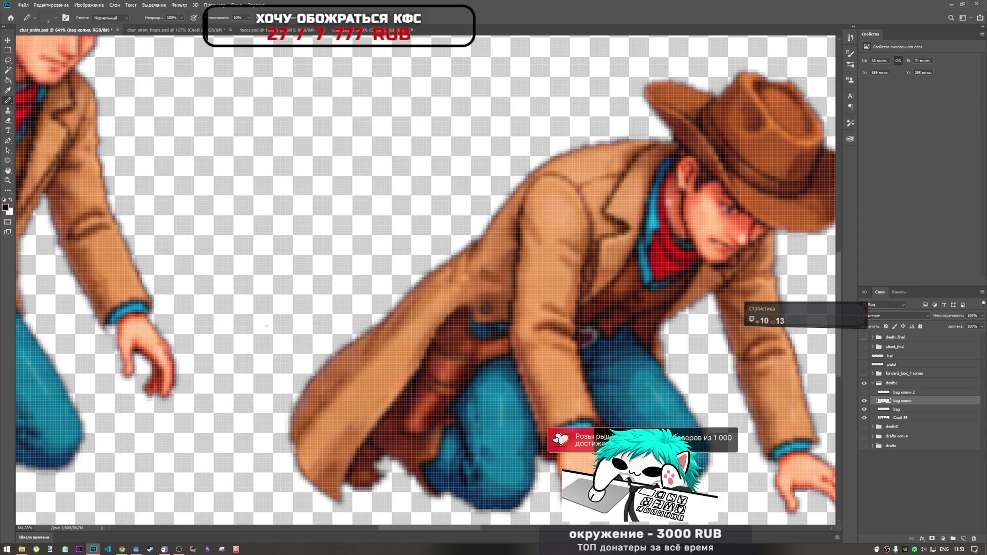
- Pencil dark outline pixels along the holster's upper-left edge, extending upward
{"action": "scroll", "coordinate": [394, 365], "scroll_direction": "up", "scroll_amount": 6}
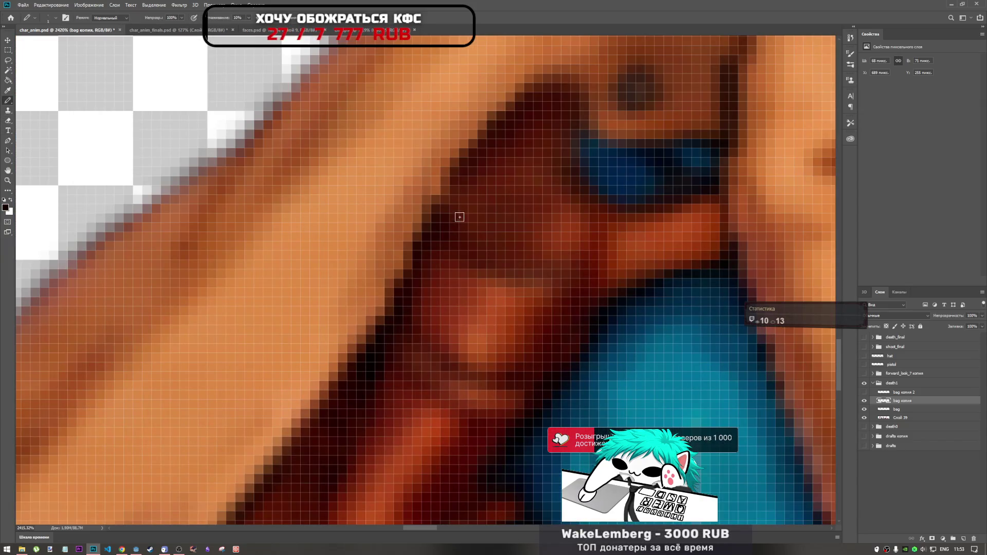
{"action": "left_click_drag", "start_coordinate": [455, 218], "coordinate": [439, 228]}
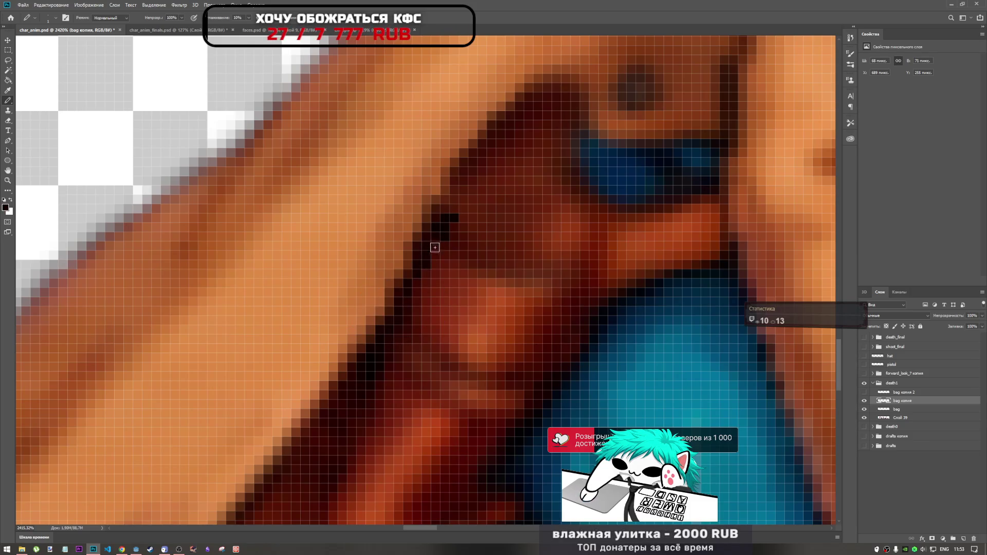
{"action": "left_click_drag", "start_coordinate": [460, 210], "coordinate": [468, 186]}
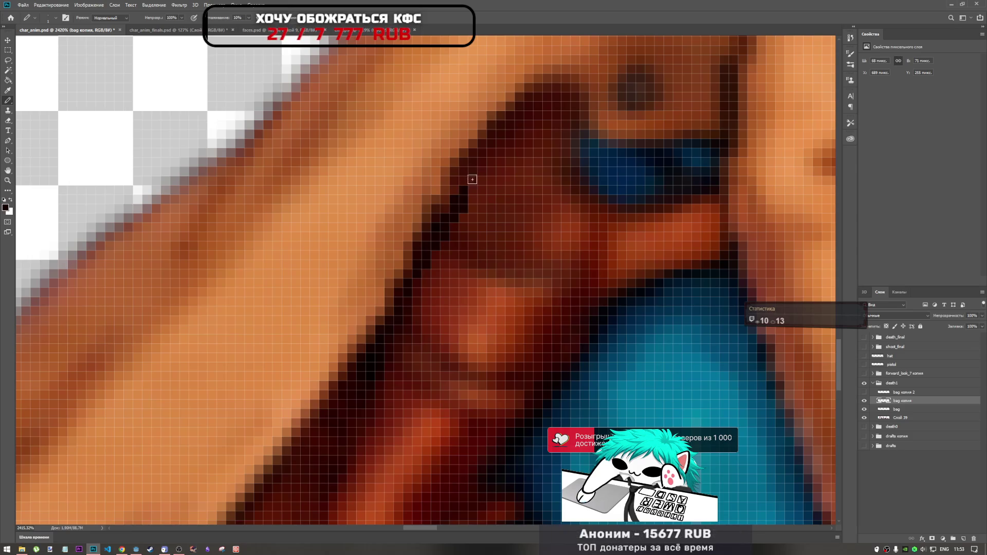
{"action": "scroll", "coordinate": [465, 209], "scroll_direction": "down", "scroll_amount": 5}
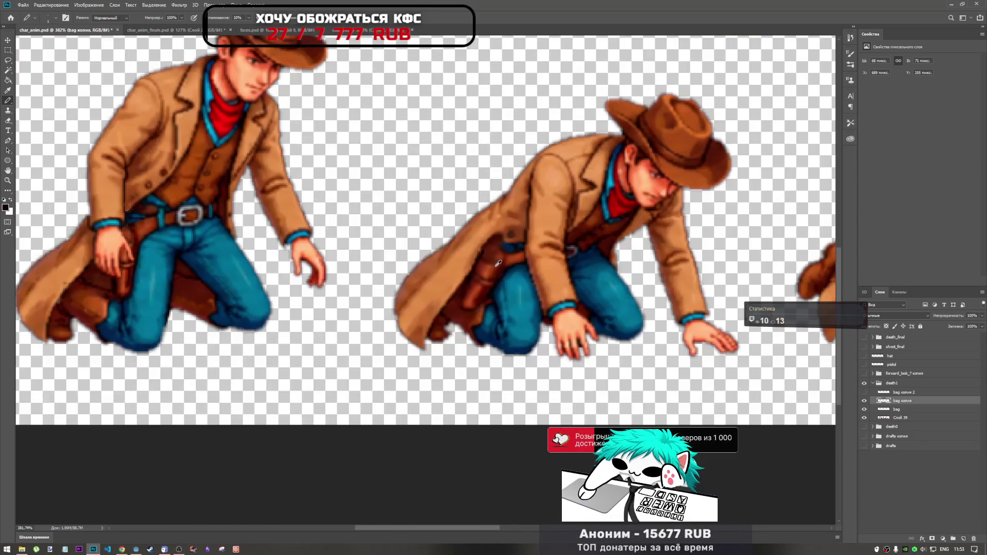
{"action": "scroll", "coordinate": [496, 263], "scroll_direction": "up", "scroll_amount": 3}
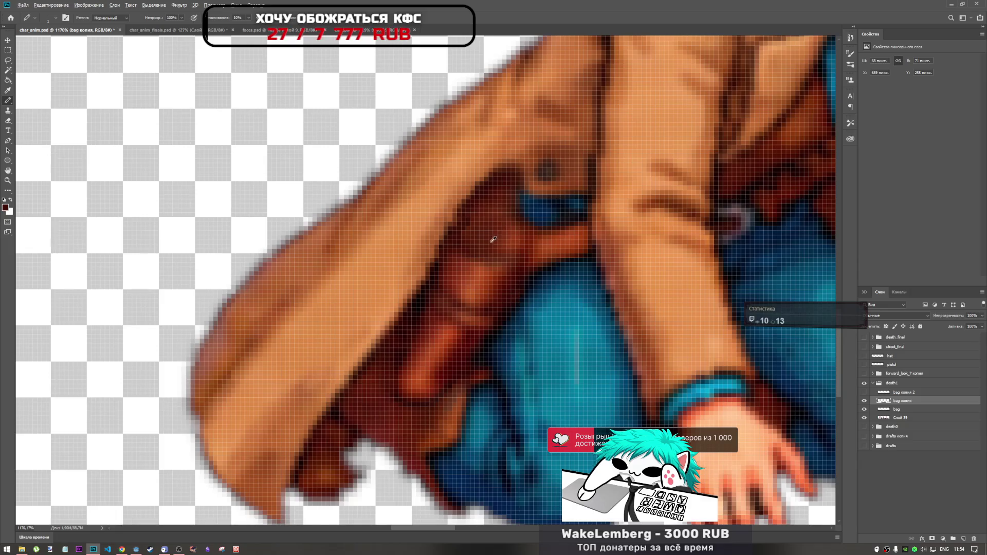
{"action": "scroll", "coordinate": [493, 238], "scroll_direction": "down", "scroll_amount": 5}
{"action": "scroll", "coordinate": [410, 199], "scroll_direction": "up", "scroll_amount": 8}
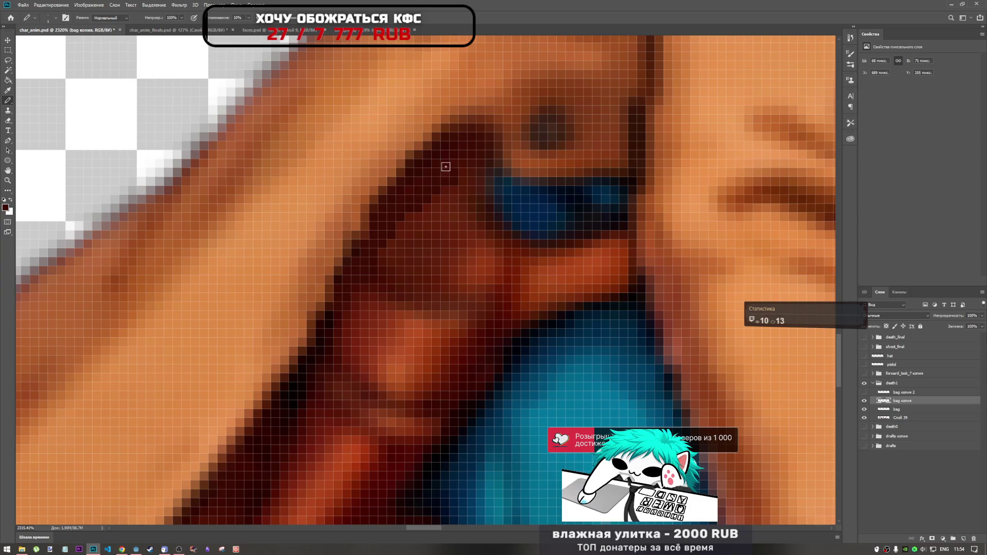
- Sample blue to extend the blue patch leftward, then sample dark to cover its left part
{"action": "left_click", "coordinate": [522, 213], "text": "alt"}
{"action": "left_click", "coordinate": [471, 178]}
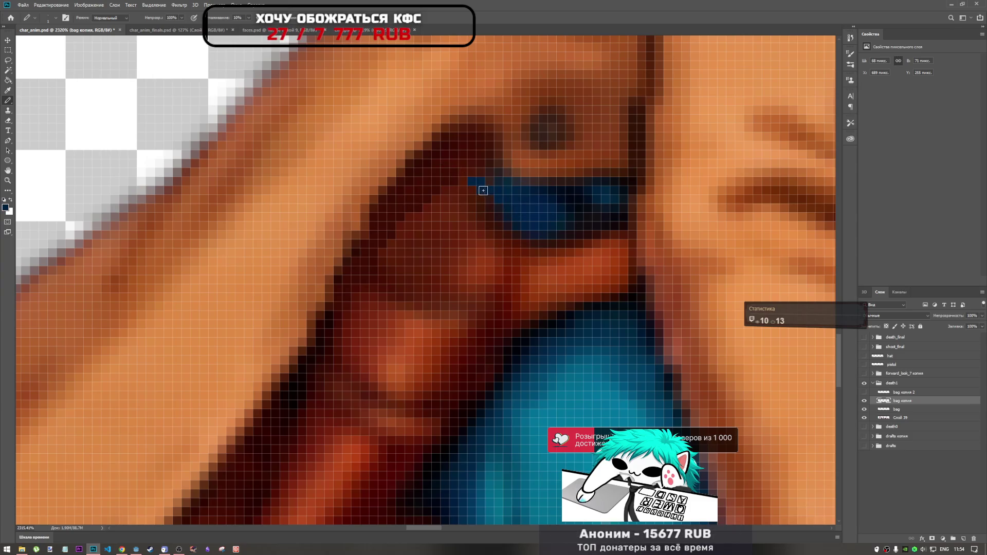
{"action": "mouse_move", "coordinate": [452, 190]}
{"action": "left_mouse_down"}
{"action": "mouse_move", "coordinate": [465, 191]}
{"action": "mouse_move", "coordinate": [457, 198]}
{"action": "left_mouse_up"}
{"action": "left_click", "coordinate": [566, 208], "text": "alt"}
{"action": "mouse_move", "coordinate": [507, 172]}
{"action": "left_mouse_down"}
{"action": "mouse_move", "coordinate": [455, 191]}
{"action": "mouse_move", "coordinate": [473, 201]}
{"action": "left_mouse_up"}
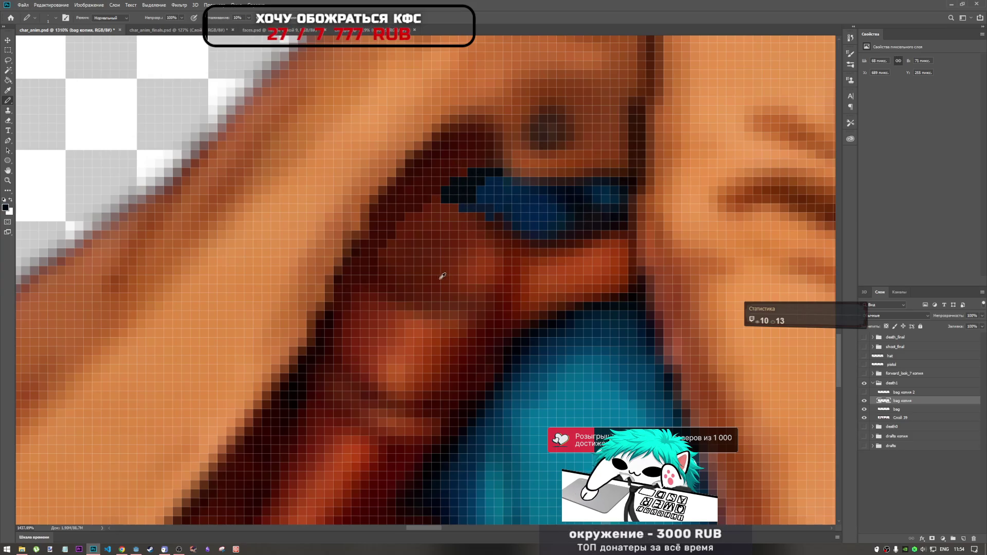
{"action": "scroll", "coordinate": [445, 275], "scroll_direction": "down", "scroll_amount": 8}
{"action": "scroll", "coordinate": [444, 183], "scroll_direction": "up", "scroll_amount": 10}
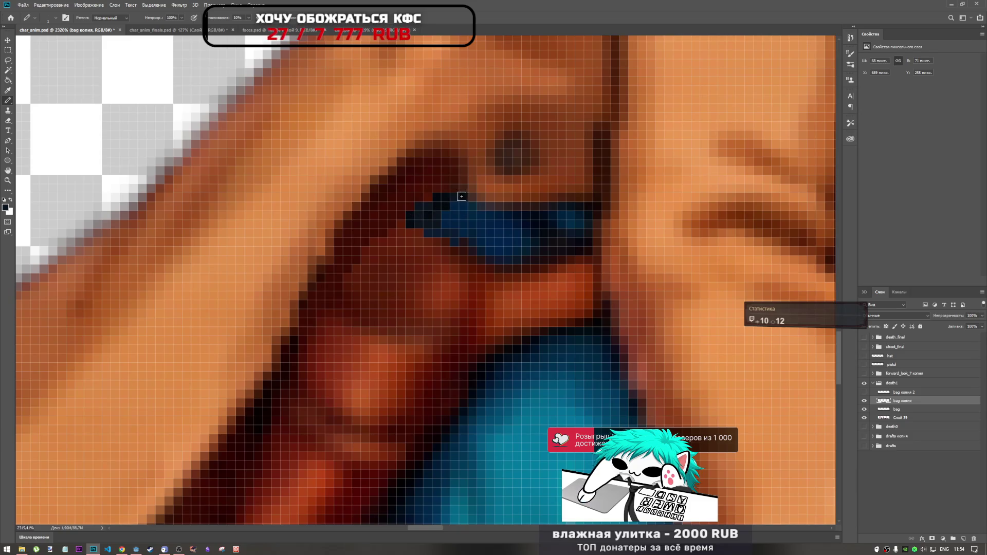
{"action": "scroll", "coordinate": [439, 207], "scroll_direction": "down", "scroll_amount": 8}
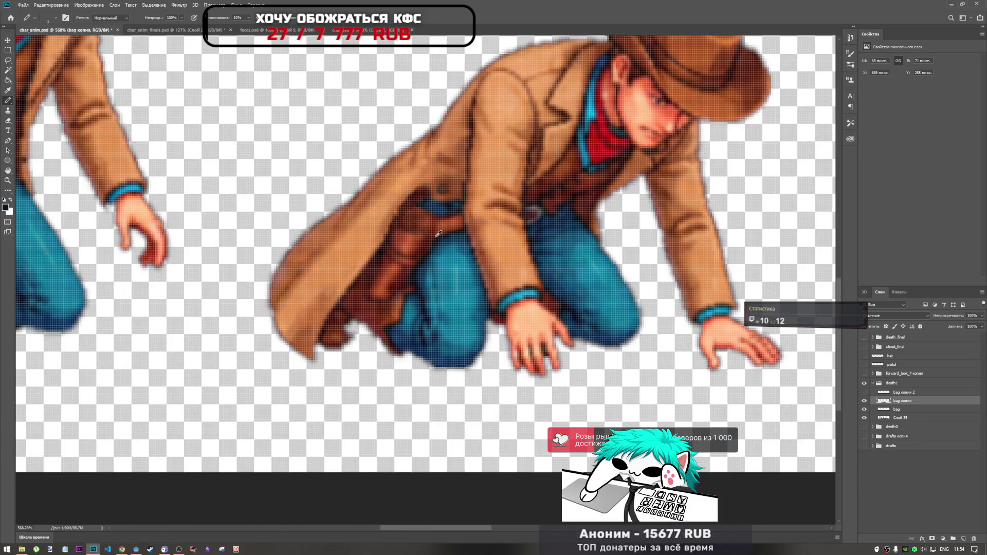
{"action": "scroll", "coordinate": [461, 233], "scroll_direction": "down", "scroll_amount": 5}
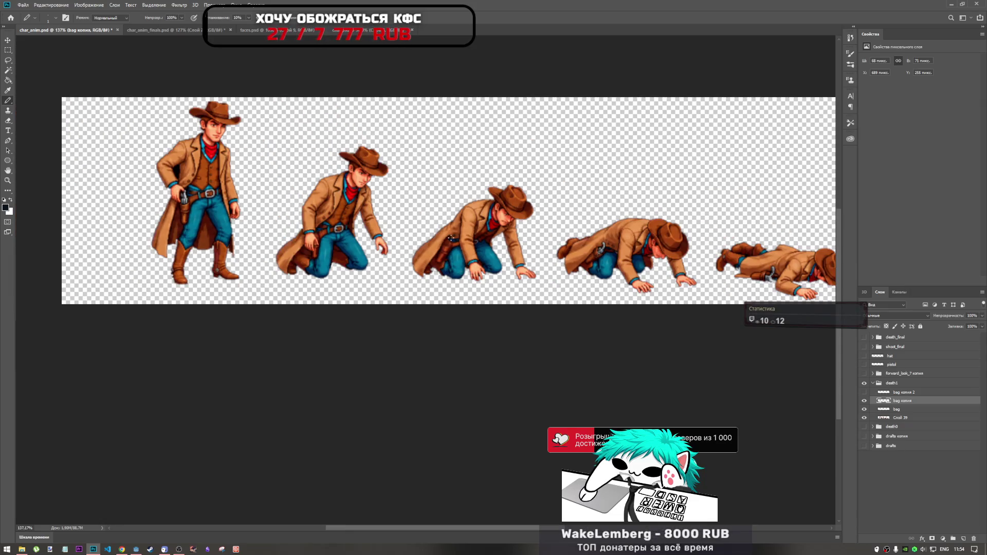
- Switch to the Smudge tool with R and open the toolbar's ••• extra-tools flyout
{"action": "scroll", "coordinate": [452, 241], "scroll_direction": "up", "scroll_amount": 10}
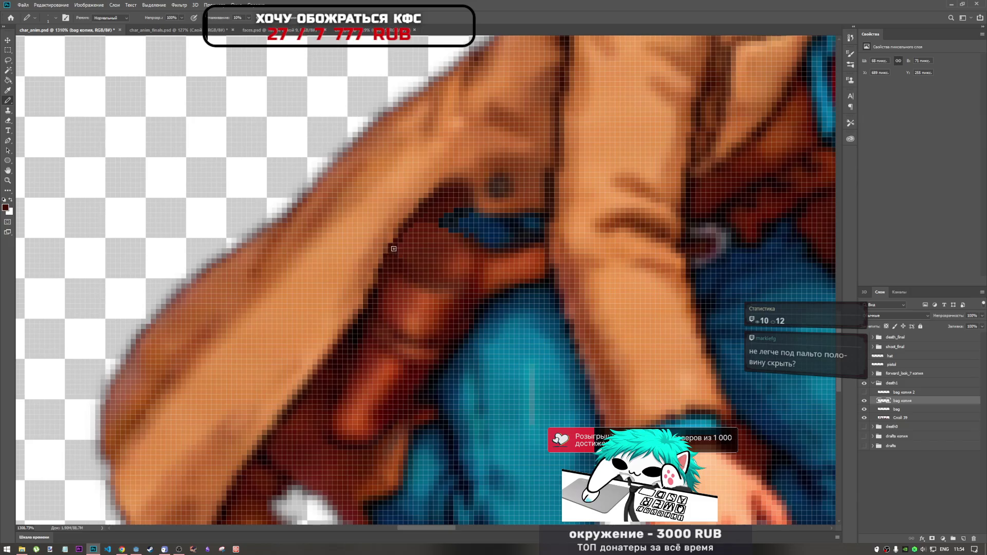
{"action": "scroll", "coordinate": [451, 200], "scroll_direction": "down", "scroll_amount": 2}
{"action": "scroll", "coordinate": [481, 265], "scroll_direction": "down", "scroll_amount": 3}
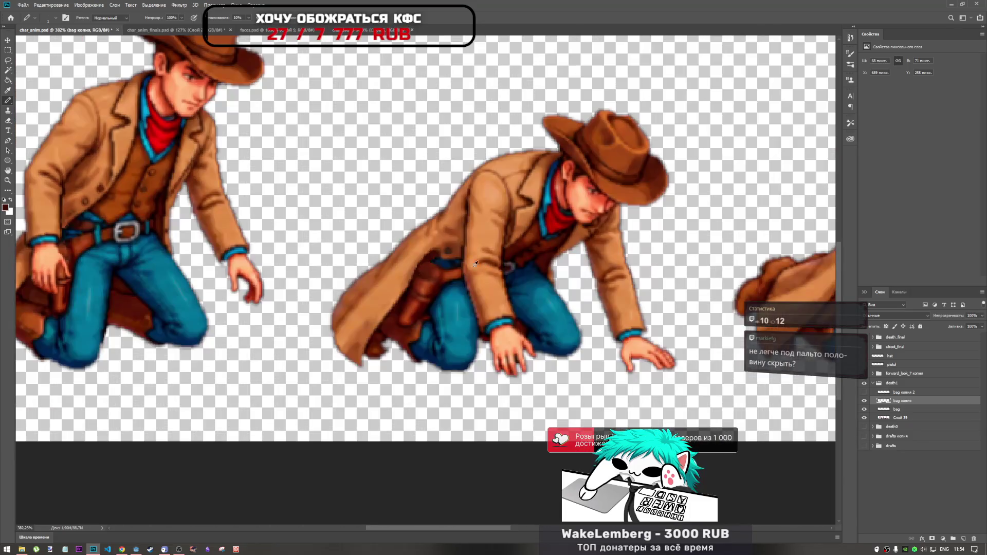
{"action": "scroll", "coordinate": [461, 273], "scroll_direction": "down", "scroll_amount": 4}
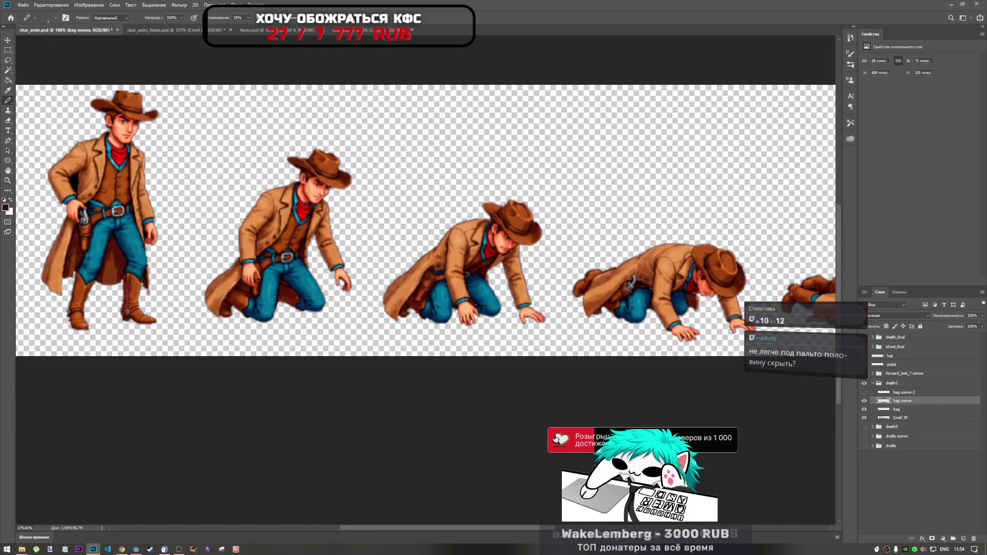
{"action": "scroll", "coordinate": [426, 265], "scroll_direction": "up", "scroll_amount": 4}
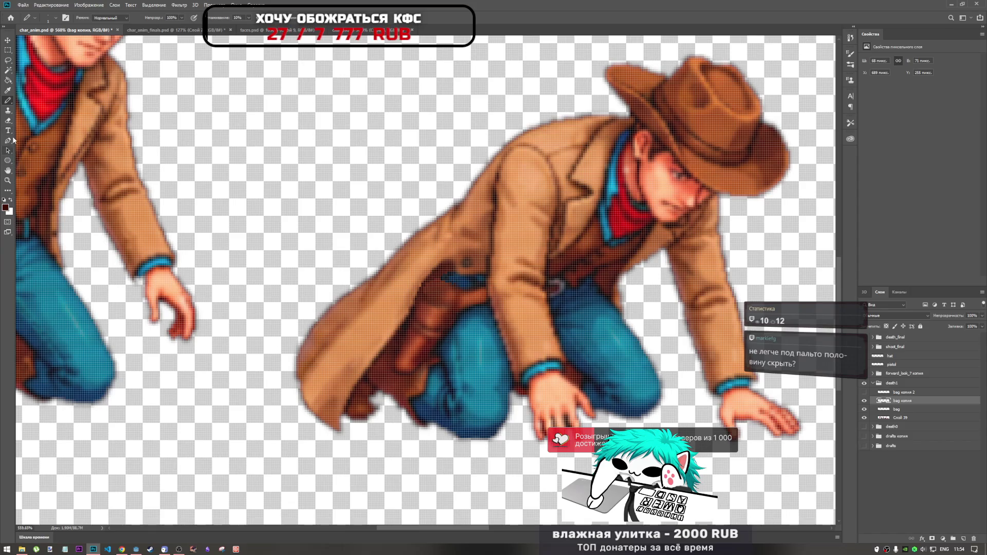
{"action": "key", "text": "r"}
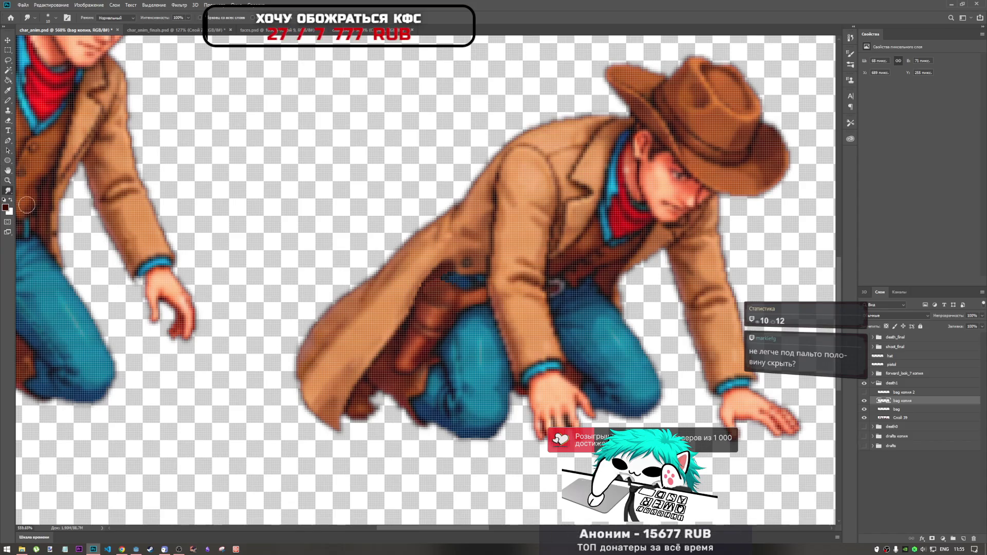
{"action": "left_click", "coordinate": [8, 195]}
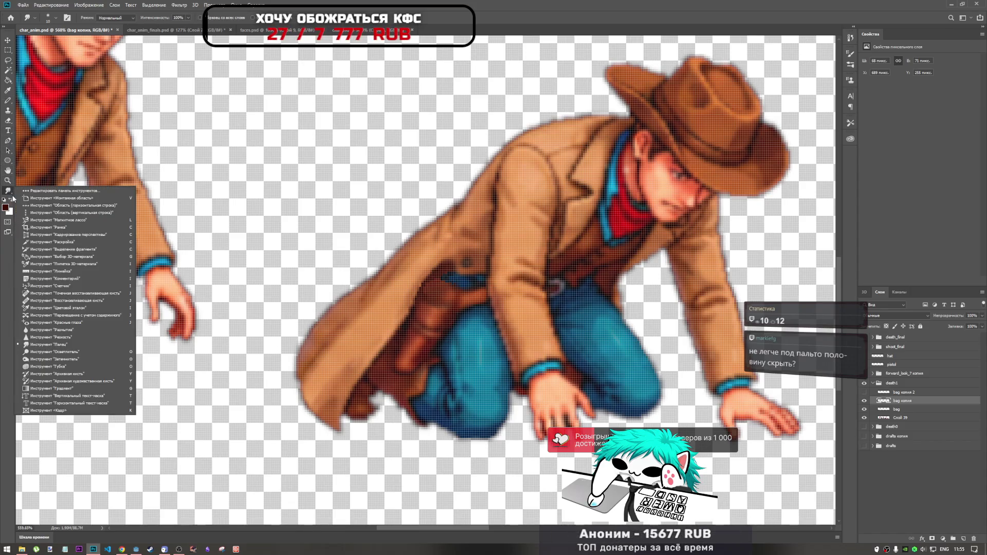
- Choose the Blur tool and shrink its brush size to 25 px
{"action": "left_click", "coordinate": [66, 331]}
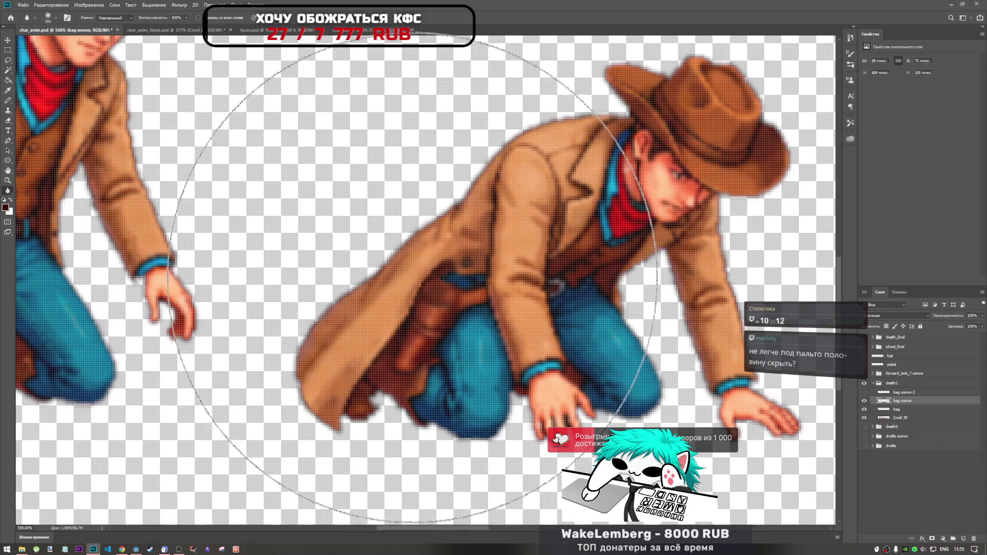
{"action": "right_click", "coordinate": [392, 212]}
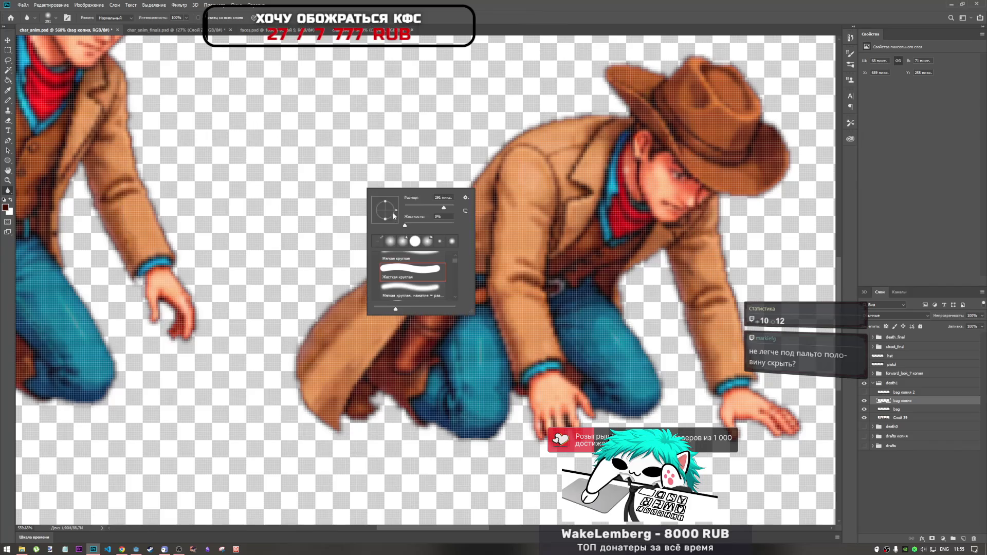
{"action": "left_click_drag", "start_coordinate": [418, 210], "coordinate": [409, 205]}
{"action": "key", "text": "Return"}
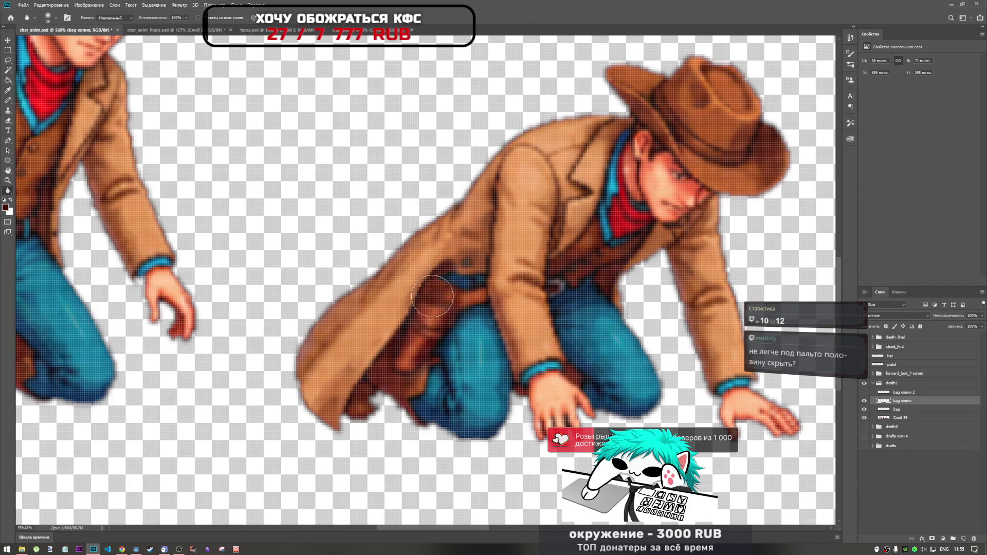
{"action": "scroll", "coordinate": [451, 292], "scroll_direction": "down", "scroll_amount": 5}
{"action": "scroll", "coordinate": [404, 285], "scroll_direction": "up", "scroll_amount": 6}
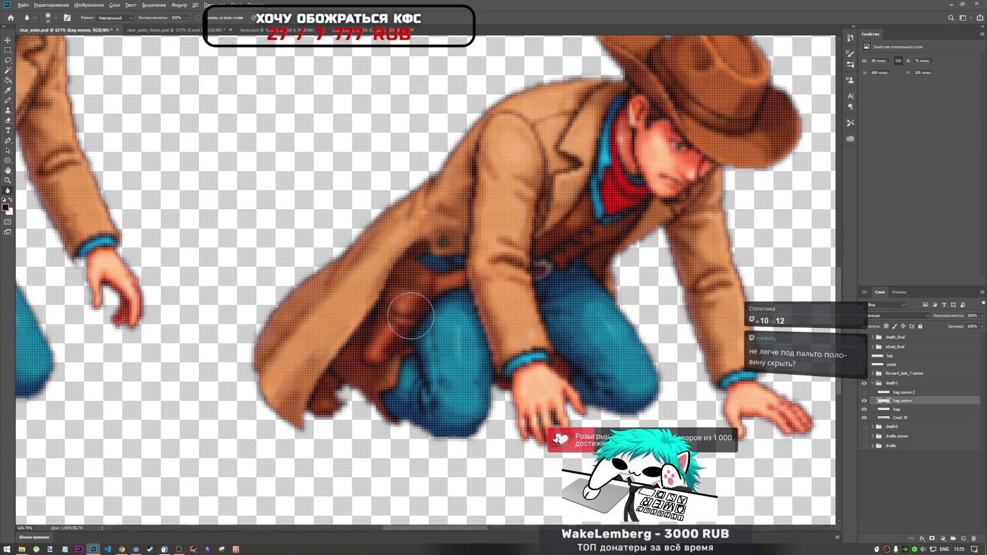
{"action": "scroll", "coordinate": [452, 333], "scroll_direction": "down", "scroll_amount": 5}
{"action": "scroll", "coordinate": [427, 313], "scroll_direction": "up", "scroll_amount": 4}
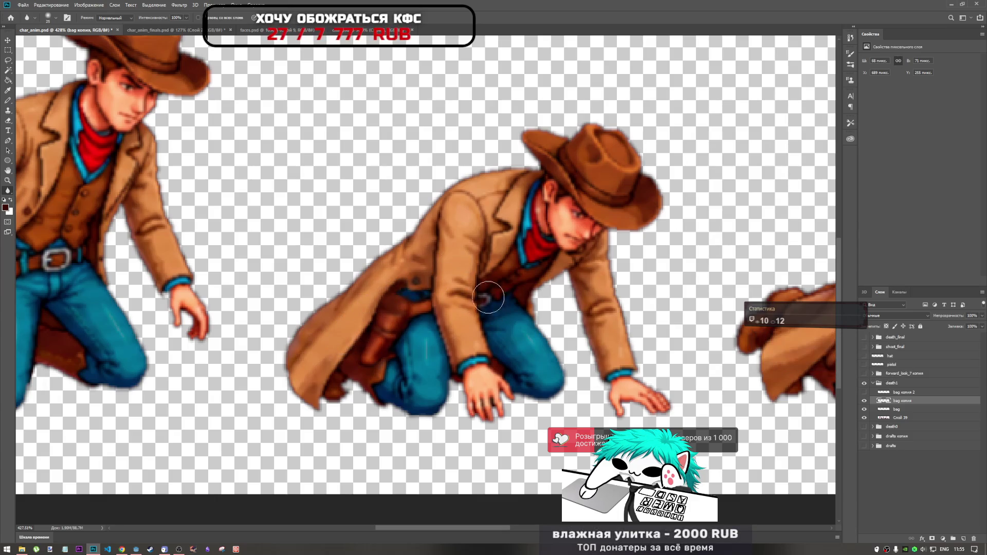
{"action": "scroll", "coordinate": [466, 303], "scroll_direction": "down", "scroll_amount": 4}
{"action": "scroll", "coordinate": [466, 303], "scroll_direction": "down", "scroll_amount": 2}
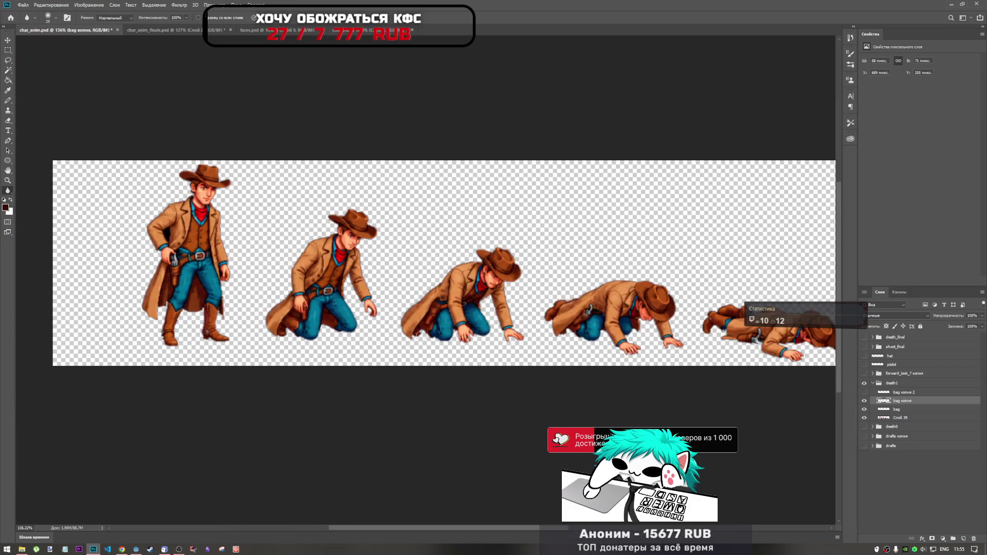
- Pick the Smudge tool from the Blur tool group's flyout in the toolbar
{"action": "scroll", "coordinate": [411, 288], "scroll_direction": "up", "scroll_amount": 3}
{"action": "scroll", "coordinate": [360, 283], "scroll_direction": "down", "scroll_amount": 2}
{"action": "scroll", "coordinate": [360, 283], "scroll_direction": "up", "scroll_amount": 3}
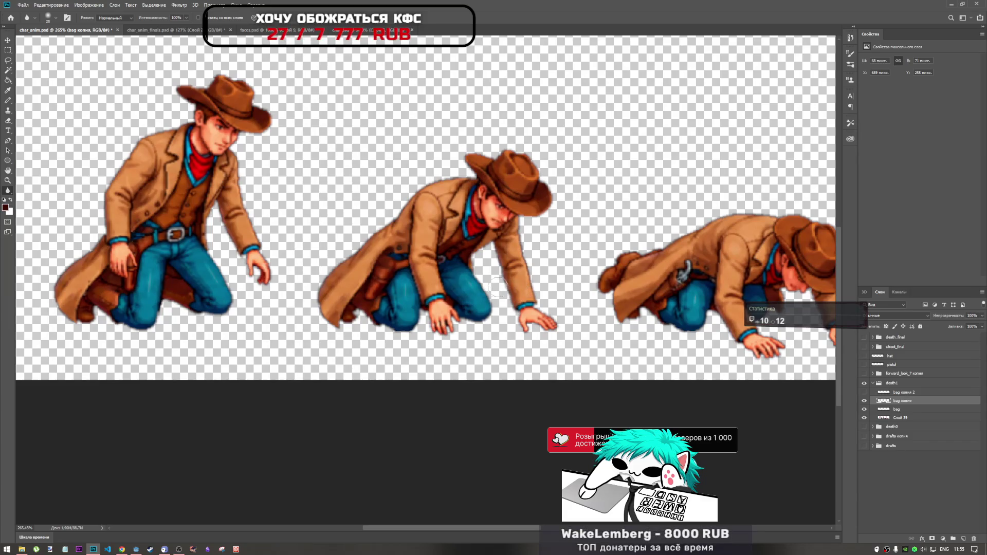
{"action": "scroll", "coordinate": [414, 263], "scroll_direction": "down", "scroll_amount": 2}
{"action": "scroll", "coordinate": [414, 263], "scroll_direction": "up", "scroll_amount": 5}
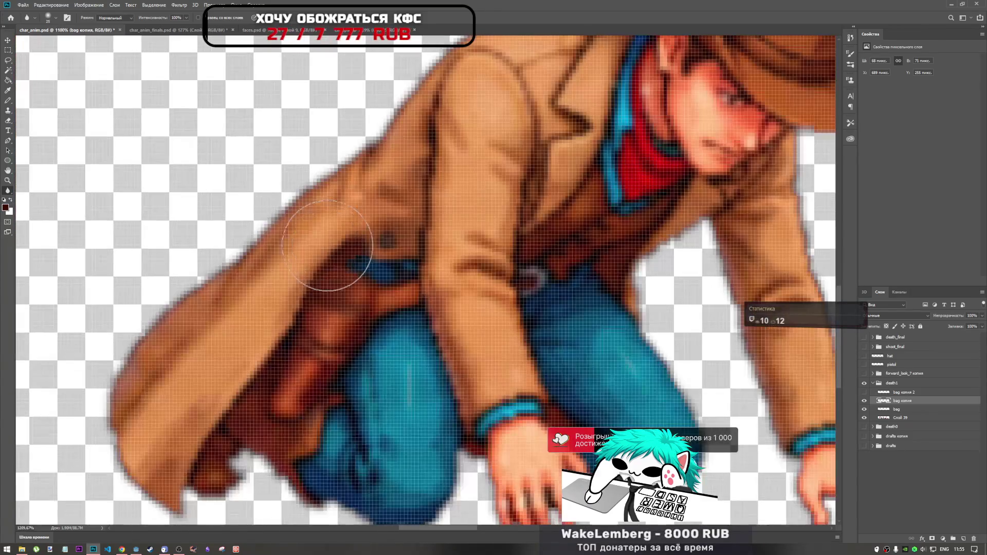
{"action": "scroll", "coordinate": [423, 277], "scroll_direction": "down", "scroll_amount": 4}
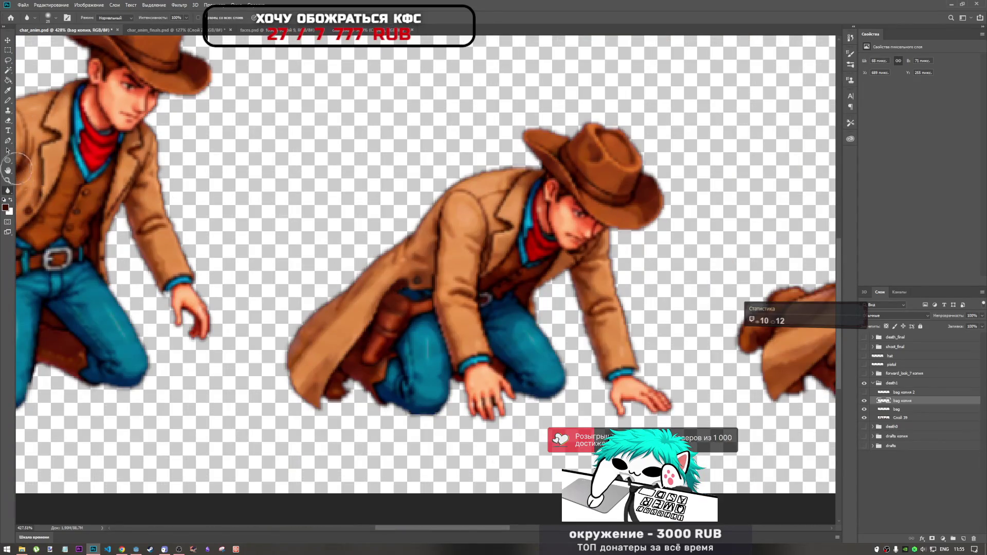
{"action": "right_click", "coordinate": [8, 190]}
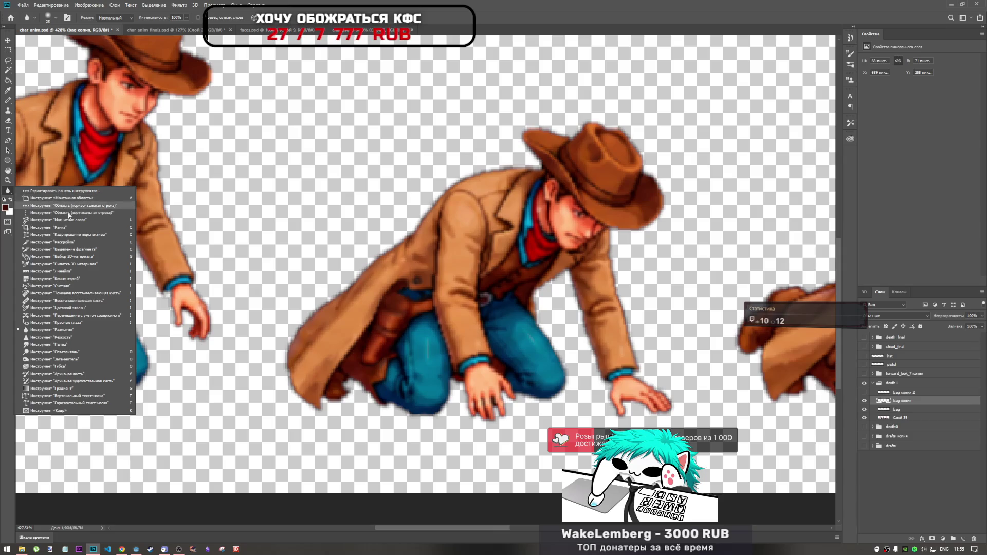
{"action": "left_click", "coordinate": [54, 345]}
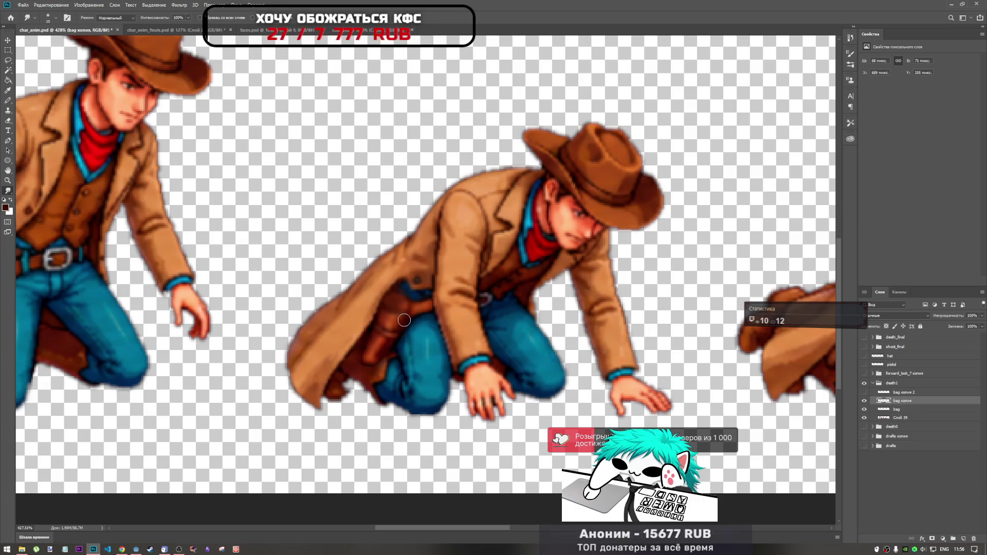
{"action": "scroll", "coordinate": [437, 323], "scroll_direction": "down", "scroll_amount": 3}
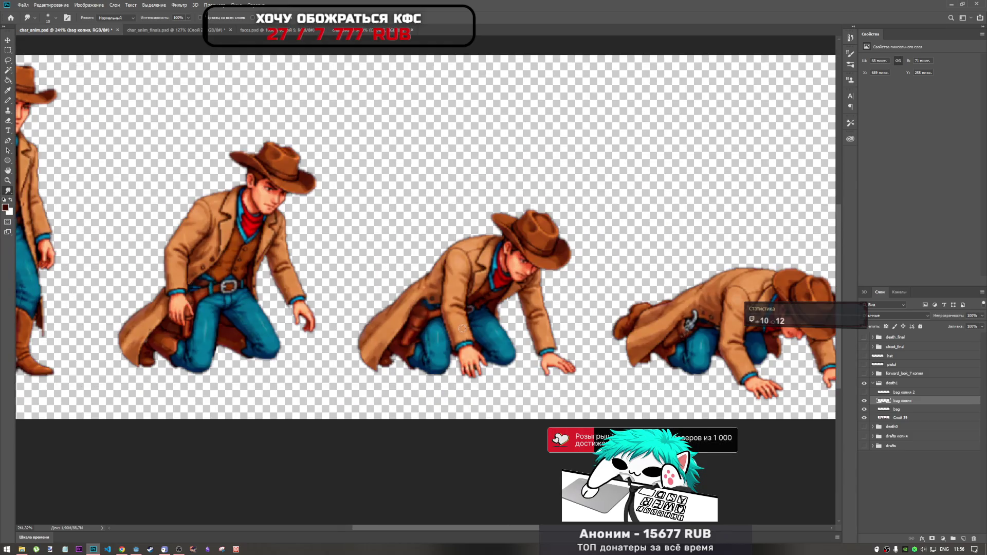
{"action": "scroll", "coordinate": [462, 328], "scroll_direction": "down", "scroll_amount": 3}
{"action": "scroll", "coordinate": [382, 329], "scroll_direction": "up", "scroll_amount": 3}
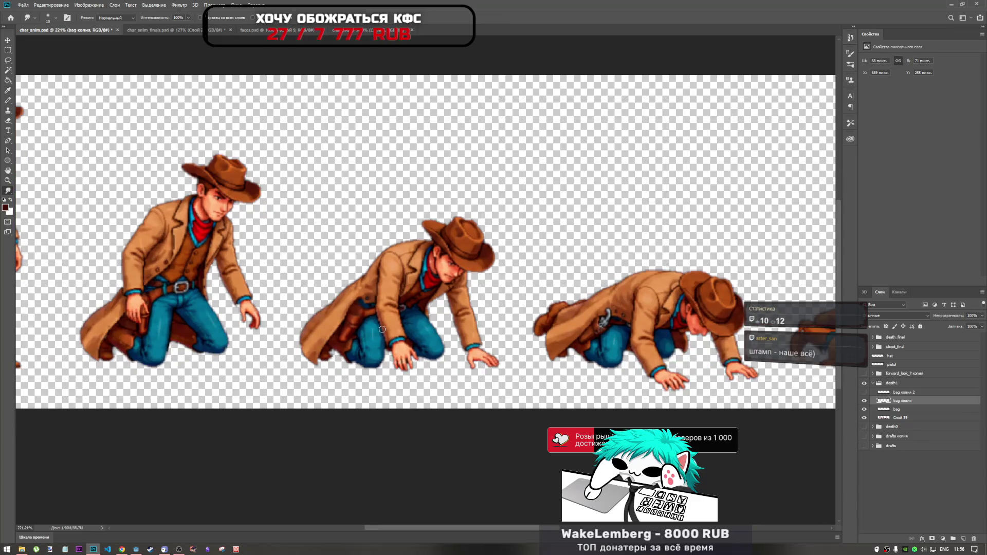
{"action": "scroll", "coordinate": [382, 329], "scroll_direction": "up", "scroll_amount": 2}
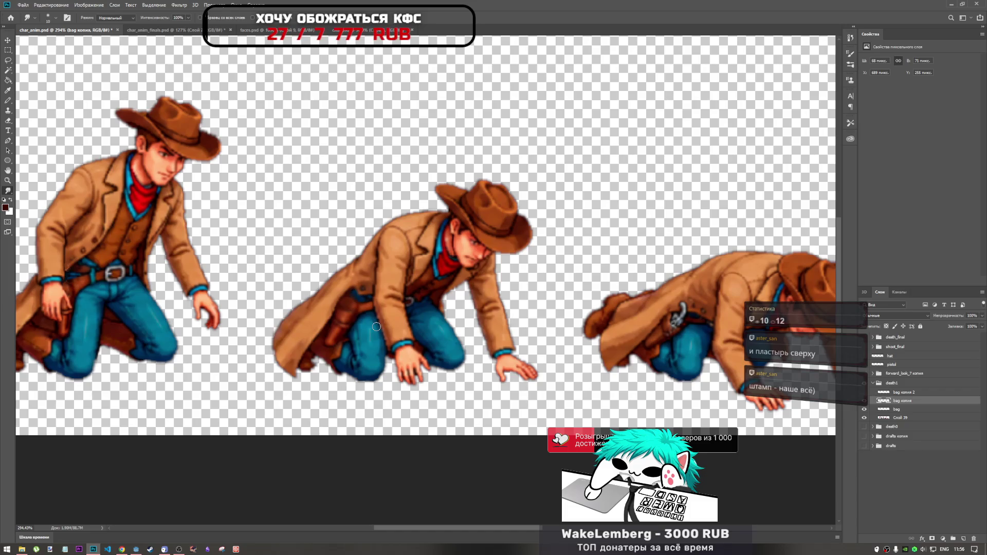
{"action": "scroll", "coordinate": [305, 378], "scroll_direction": "up", "scroll_amount": 4}
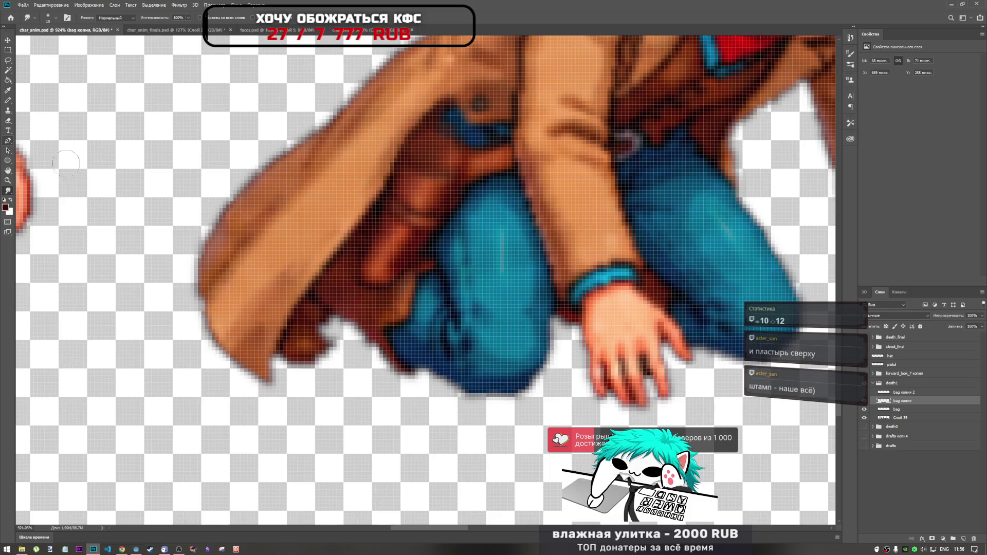
- With the Eraser on layer Слой 39, erase stray pixels along the coat's lower edge
{"action": "left_click", "coordinate": [8, 120]}
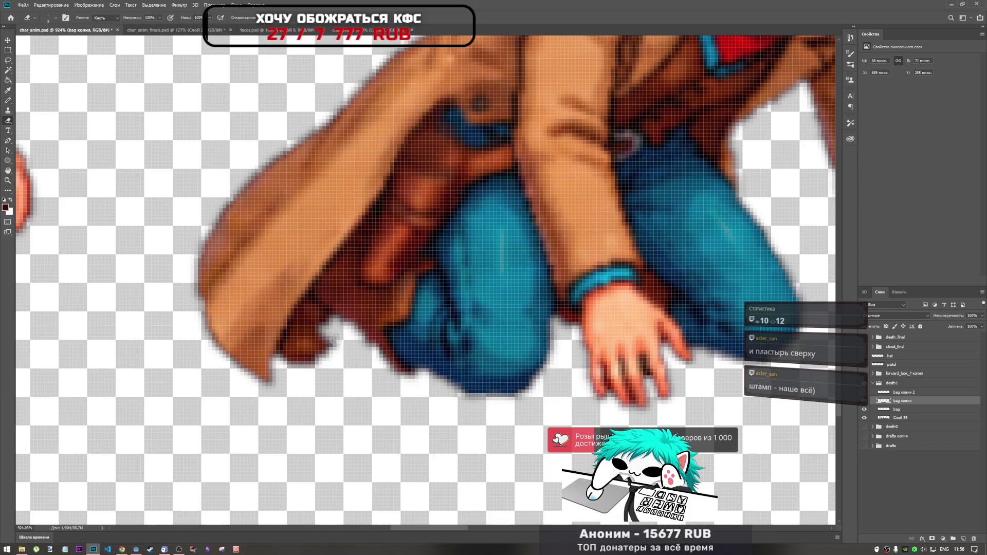
{"action": "left_click", "coordinate": [923, 417]}
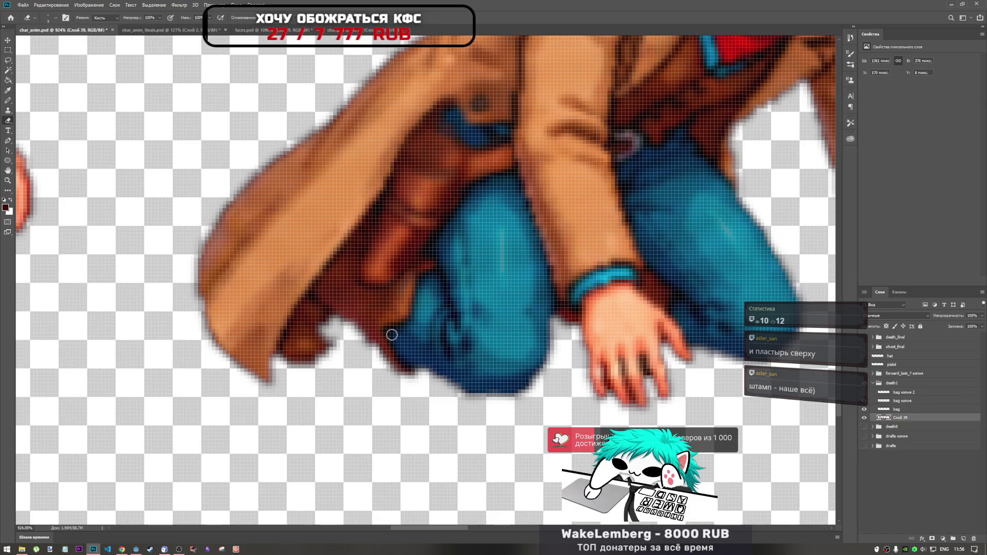
{"action": "left_click_drag", "start_coordinate": [340, 345], "coordinate": [330, 331]}
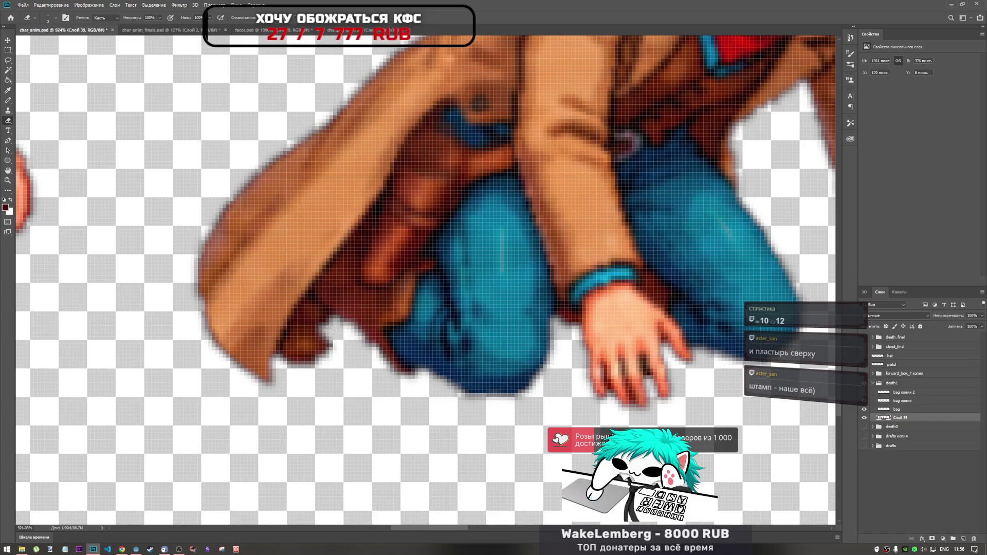
{"action": "scroll", "coordinate": [336, 332], "scroll_direction": "down", "scroll_amount": 5}
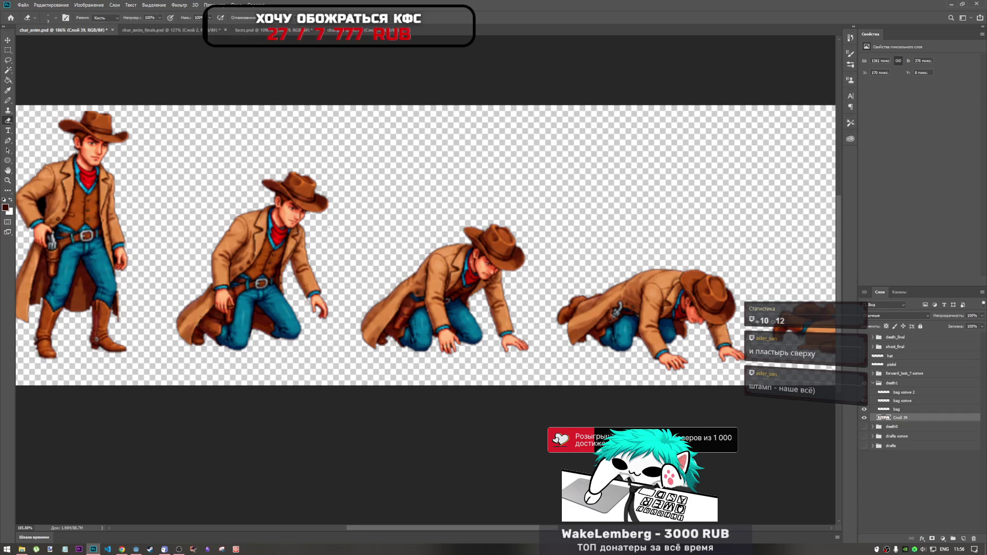
{"action": "scroll", "coordinate": [337, 319], "scroll_direction": "down", "scroll_amount": 3}
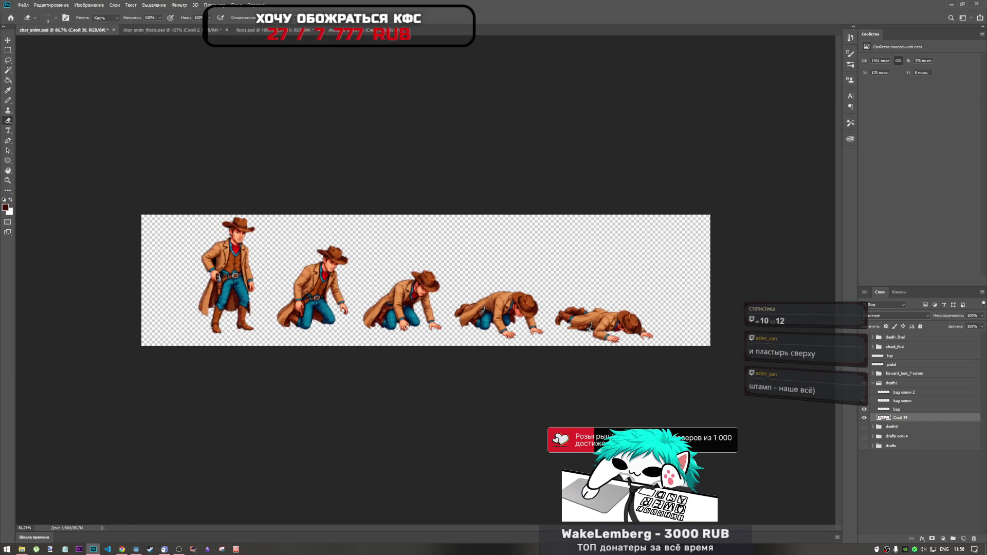
{"action": "scroll", "coordinate": [459, 309], "scroll_direction": "up", "scroll_amount": 2}
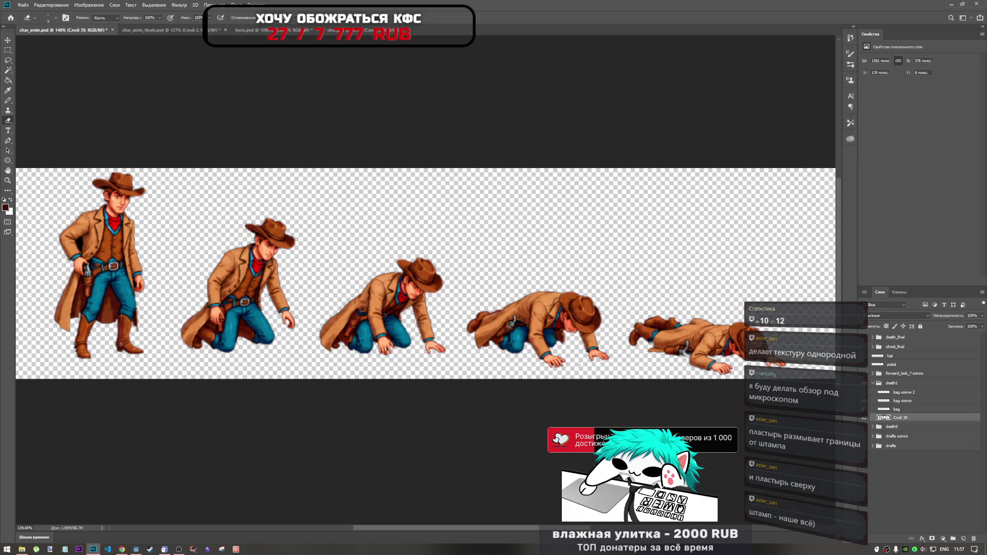
- Erase the ragged lower edge of the fingertip
{"action": "scroll", "coordinate": [577, 368], "scroll_direction": "up", "scroll_amount": 8}
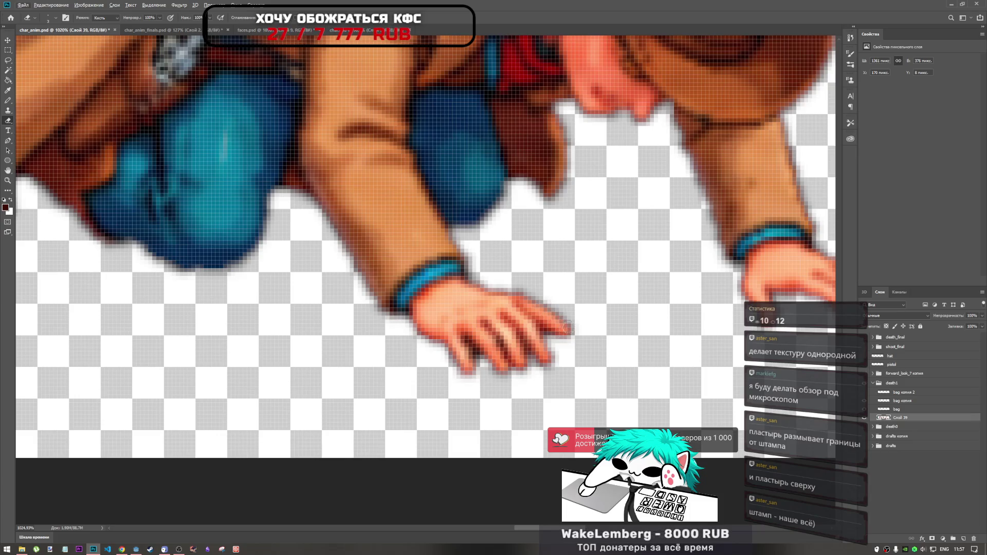
{"action": "left_click_drag", "start_coordinate": [574, 325], "coordinate": [569, 327]}
{"action": "scroll", "coordinate": [580, 367], "scroll_direction": "down", "scroll_amount": 10}
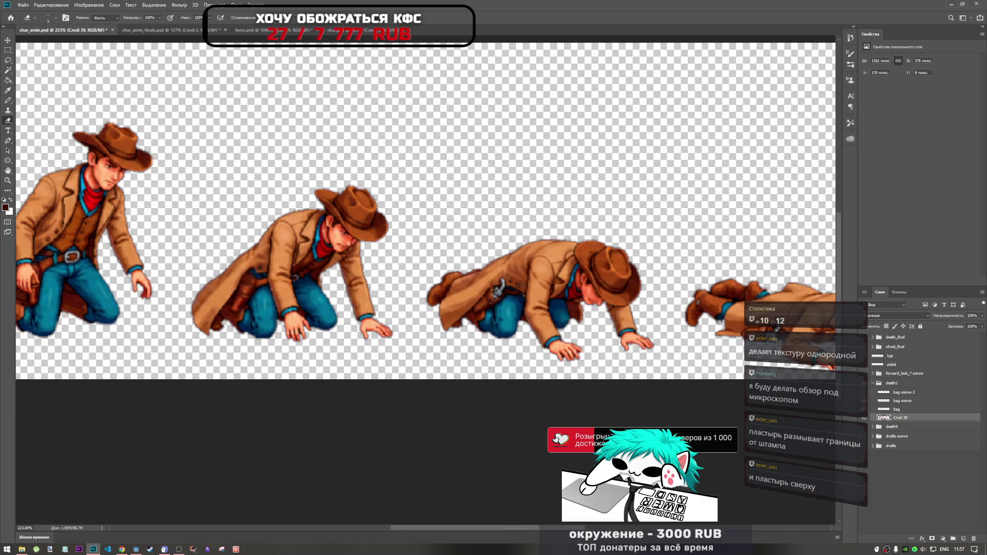
{"action": "scroll", "coordinate": [577, 369], "scroll_direction": "up", "scroll_amount": 12}
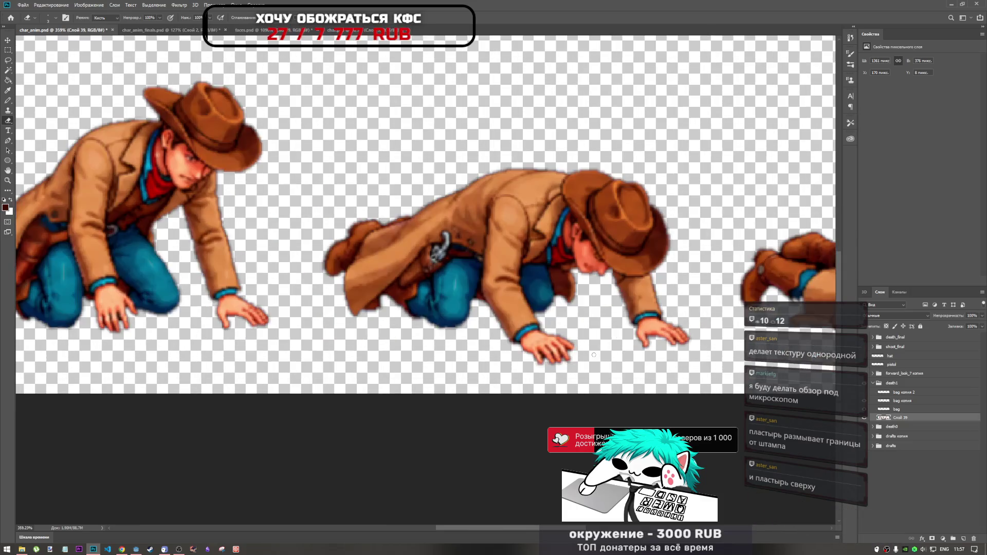
- With the Pencil, try dark red pixels on the fingertip, undoing both attempts
{"action": "scroll", "coordinate": [565, 352], "scroll_direction": "up", "scroll_amount": 2}
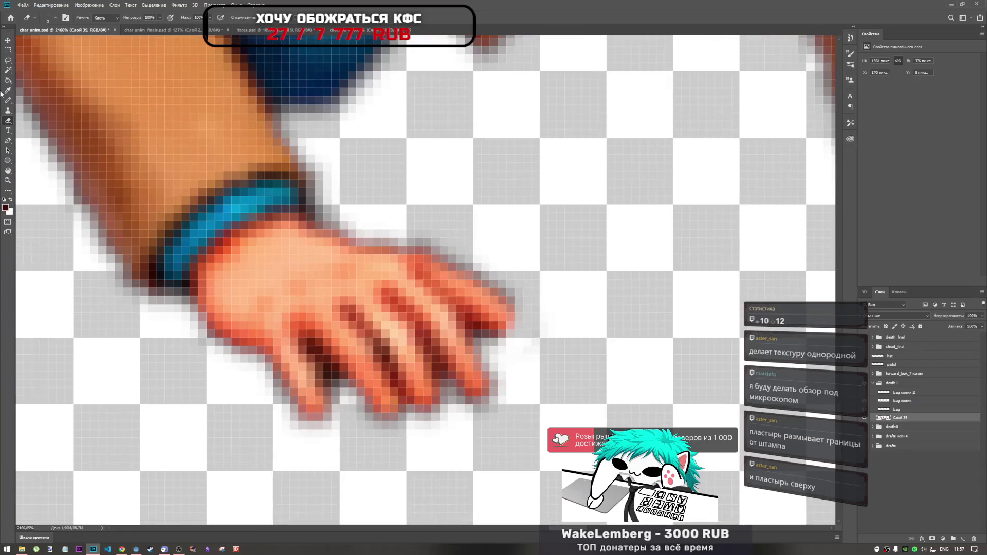
{"action": "key", "text": "b"}
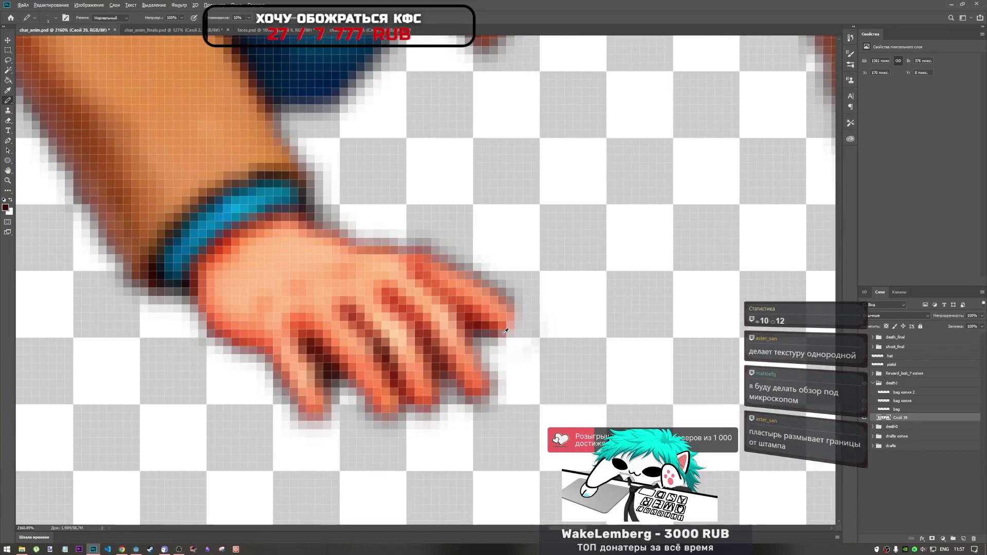
{"action": "left_click_drag", "start_coordinate": [504, 332], "coordinate": [509, 315]}
{"action": "key", "text": "ctrl+z"}
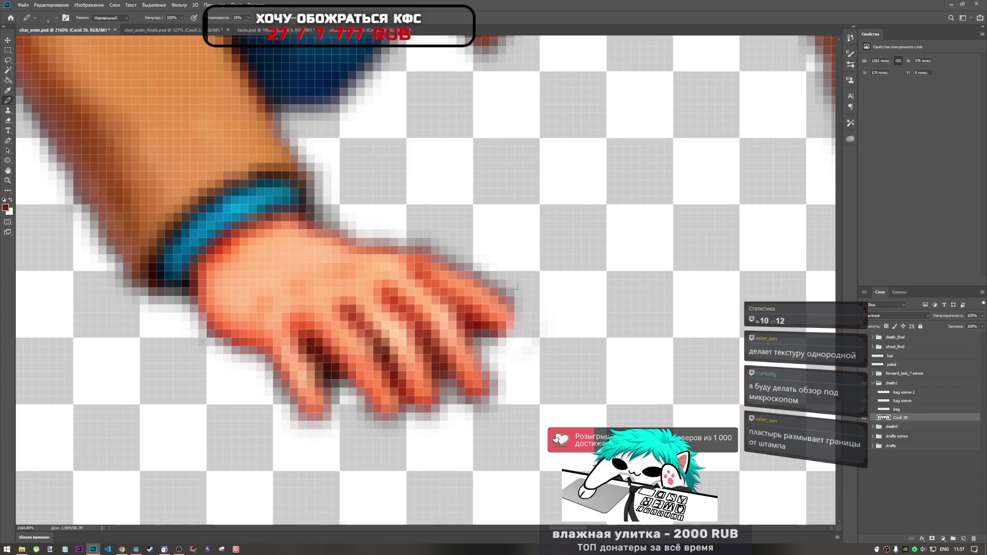
{"action": "mouse_move", "coordinate": [512, 312]}
{"action": "left_mouse_down"}
{"action": "mouse_move", "coordinate": [506, 333]}
{"action": "mouse_move", "coordinate": [519, 317]}
{"action": "left_mouse_up"}
{"action": "key", "text": "ctrl+z"}
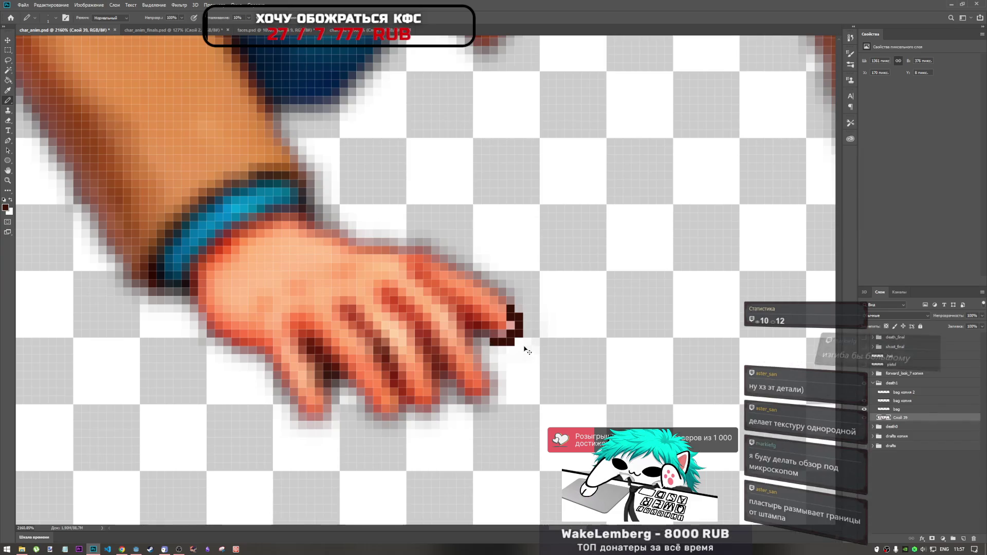
{"action": "key", "text": "ctrl+z"}
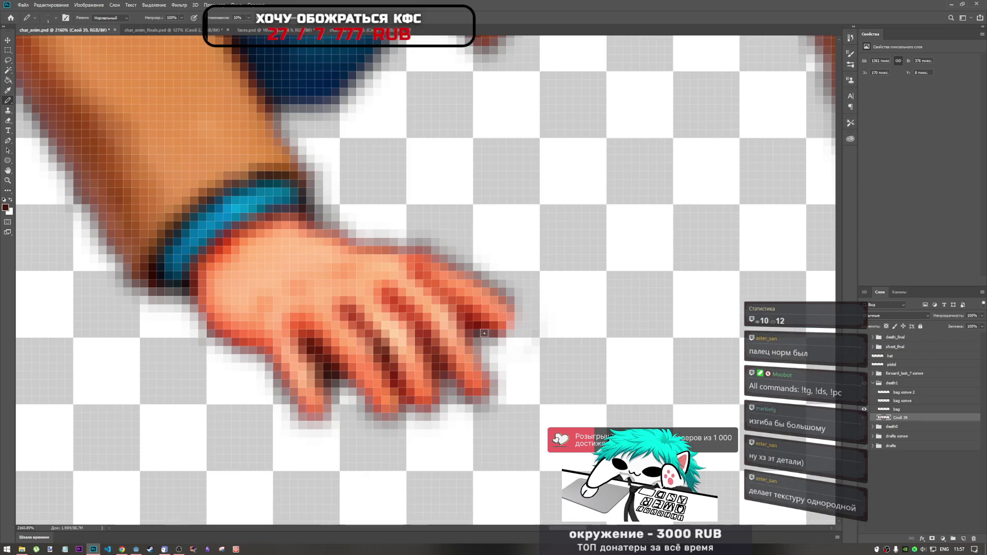
- Sample dark red from the finger and pencil it along the fingertip edge
{"action": "left_click", "coordinate": [320, 375], "text": "alt"}
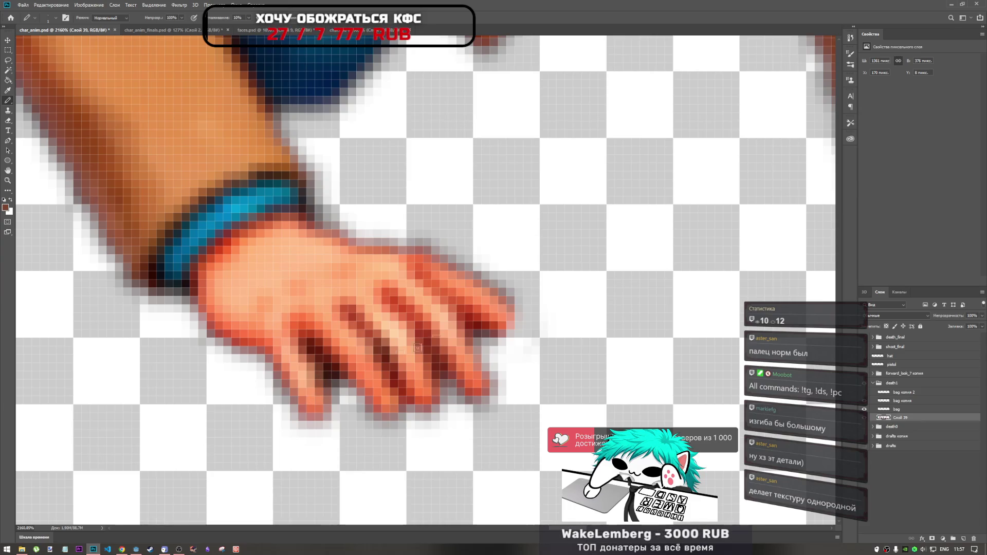
{"action": "left_click_drag", "start_coordinate": [518, 309], "coordinate": [496, 335]}
{"action": "scroll", "coordinate": [532, 327], "scroll_direction": "down", "scroll_amount": 5}
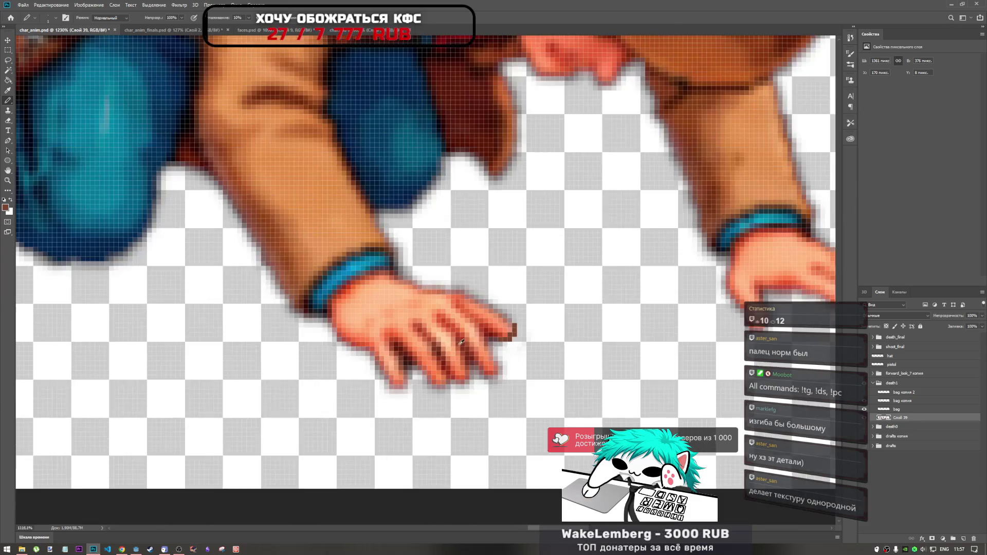
{"action": "scroll", "coordinate": [493, 334], "scroll_direction": "up", "scroll_amount": 4}
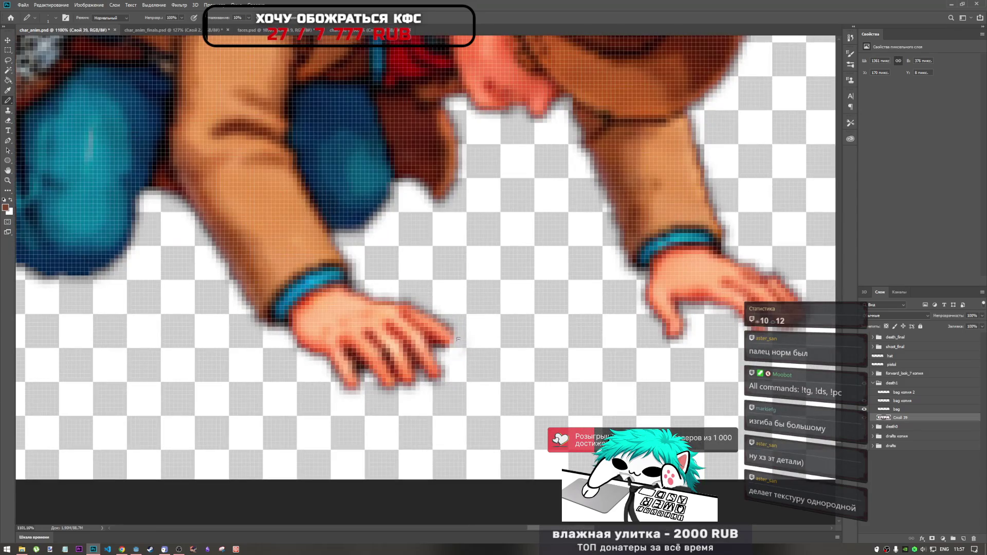
{"action": "scroll", "coordinate": [458, 339], "scroll_direction": "up", "scroll_amount": 3}
{"action": "mouse_move", "coordinate": [435, 349]}
{"action": "left_mouse_down"}
{"action": "mouse_move", "coordinate": [445, 348]}
{"action": "mouse_move", "coordinate": [449, 321]}
{"action": "left_mouse_up"}
{"action": "key", "text": "ctrl+z"}
{"action": "key", "text": "ctrl+shift+z"}
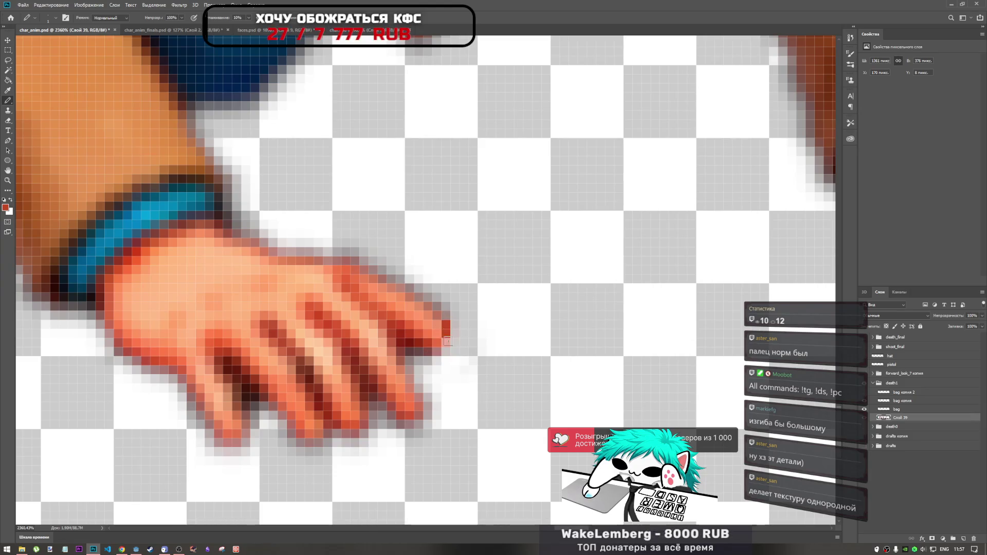
{"action": "scroll", "coordinate": [457, 331], "scroll_direction": "down", "scroll_amount": 2}
{"action": "scroll", "coordinate": [458, 332], "scroll_direction": "down", "scroll_amount": 6}
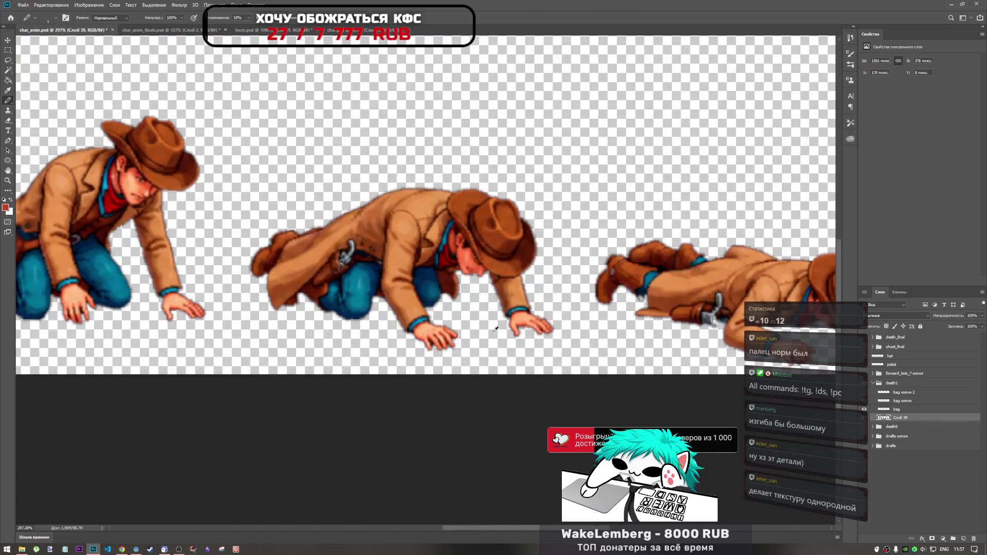
- Pick the Blur tool from the toolbar's extra retouching tools
{"action": "scroll", "coordinate": [506, 335], "scroll_direction": "up", "scroll_amount": 1}
{"action": "scroll", "coordinate": [506, 334], "scroll_direction": "down", "scroll_amount": 1}
{"action": "scroll", "coordinate": [506, 334], "scroll_direction": "down", "scroll_amount": 2}
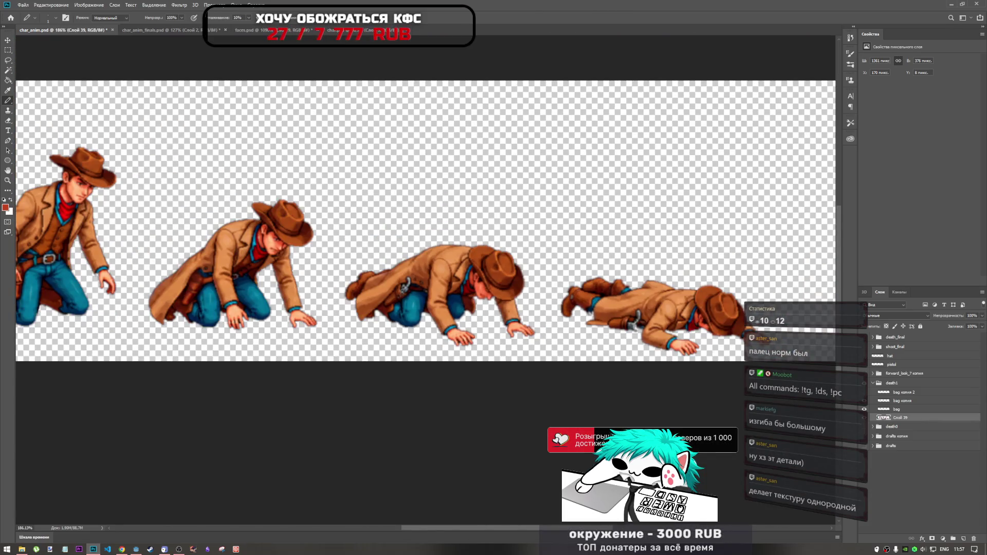
{"action": "scroll", "coordinate": [490, 331], "scroll_direction": "up", "scroll_amount": 7}
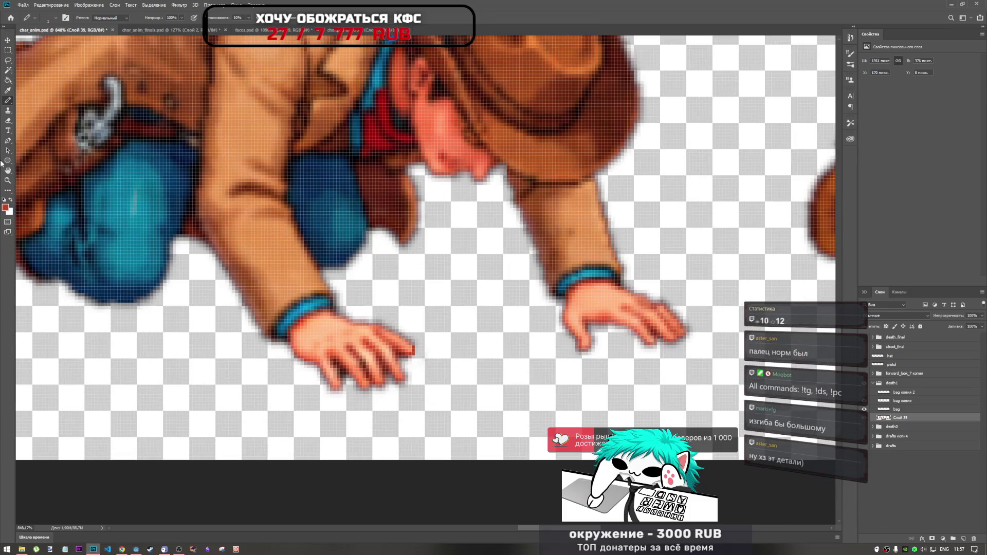
{"action": "left_click", "coordinate": [5, 192]}
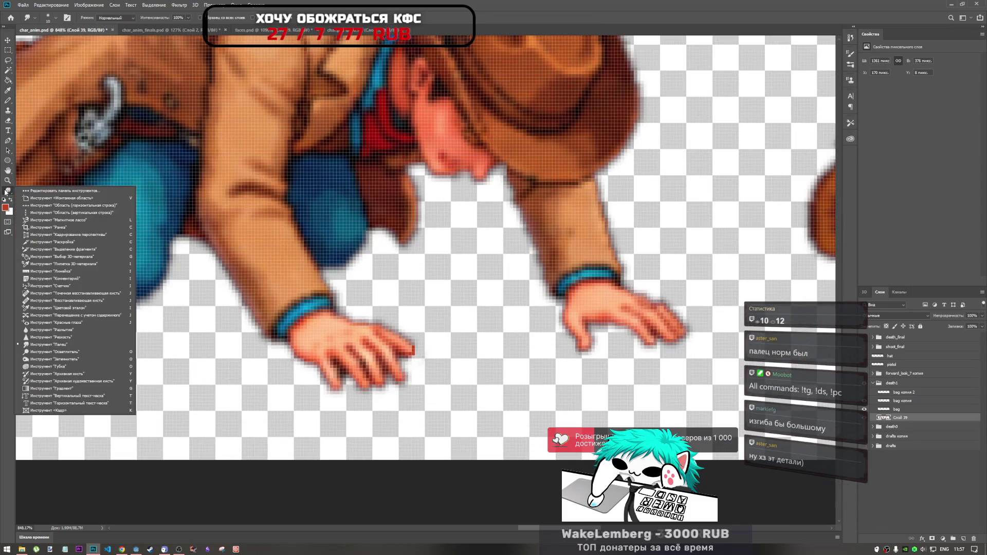
{"action": "left_click", "coordinate": [66, 330]}
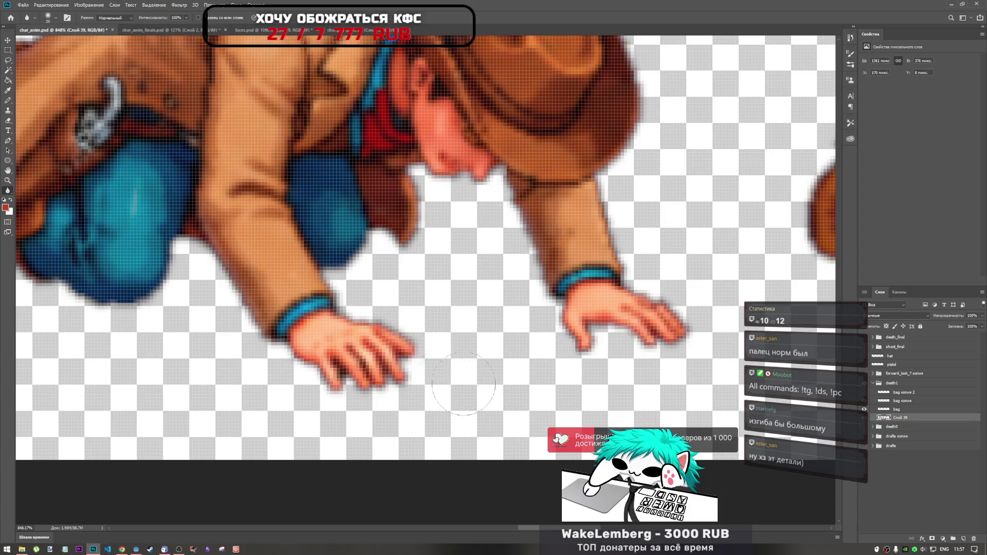
- Zoom to the crawling cowboys' hands and switch to the Smudge tool
{"action": "scroll", "coordinate": [461, 355], "scroll_direction": "down", "scroll_amount": 2}
{"action": "scroll", "coordinate": [461, 355], "scroll_direction": "down", "scroll_amount": 2}
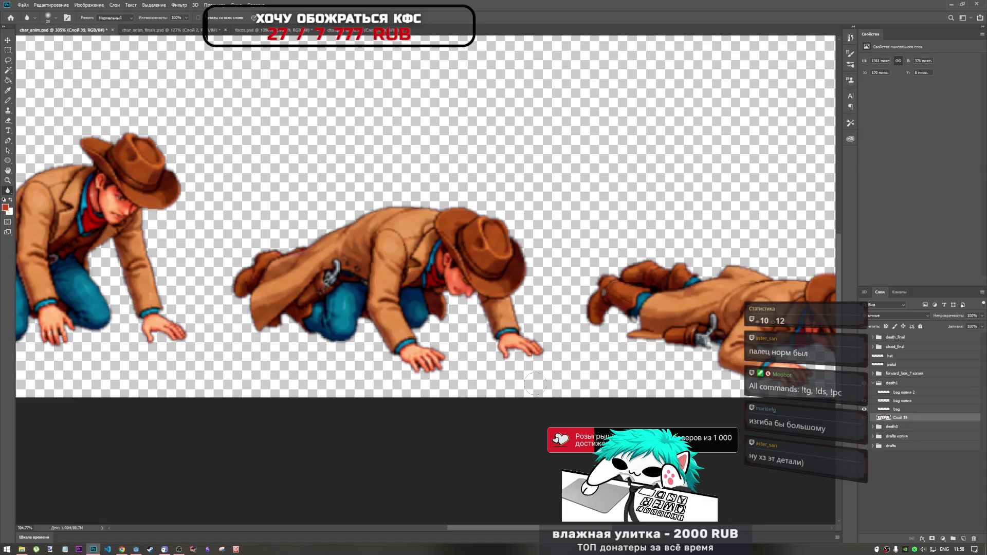
{"action": "scroll", "coordinate": [534, 384], "scroll_direction": "down", "scroll_amount": 3}
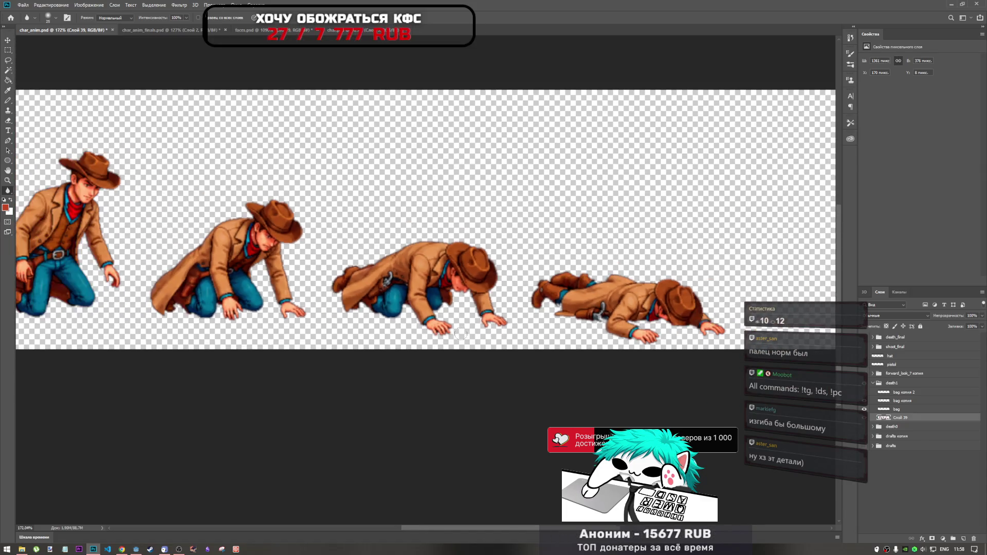
{"action": "scroll", "coordinate": [460, 335], "scroll_direction": "up", "scroll_amount": 2}
{"action": "scroll", "coordinate": [456, 334], "scroll_direction": "up", "scroll_amount": 1}
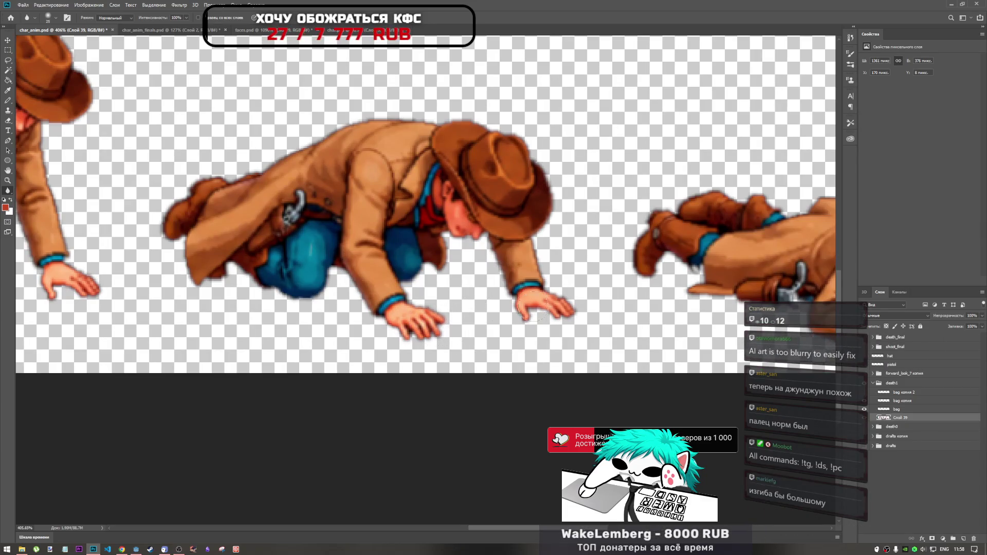
{"action": "scroll", "coordinate": [423, 320], "scroll_direction": "down", "scroll_amount": 2}
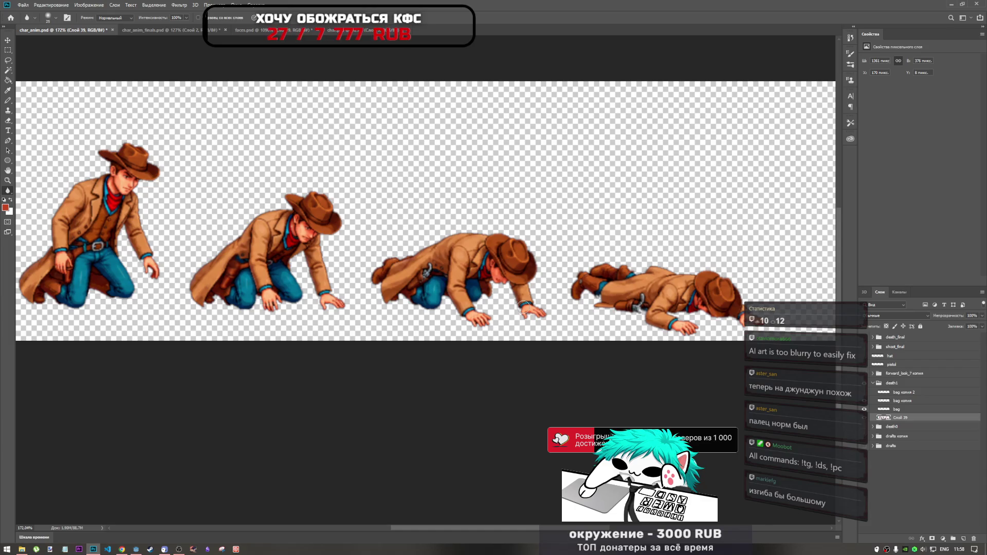
{"action": "scroll", "coordinate": [515, 318], "scroll_direction": "up", "scroll_amount": 1}
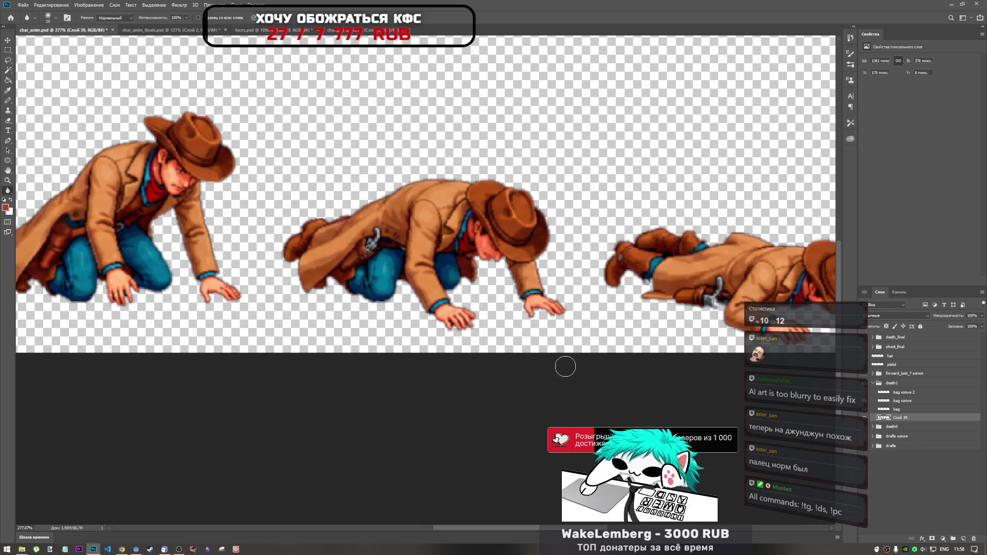
{"action": "scroll", "coordinate": [485, 314], "scroll_direction": "up", "scroll_amount": 5}
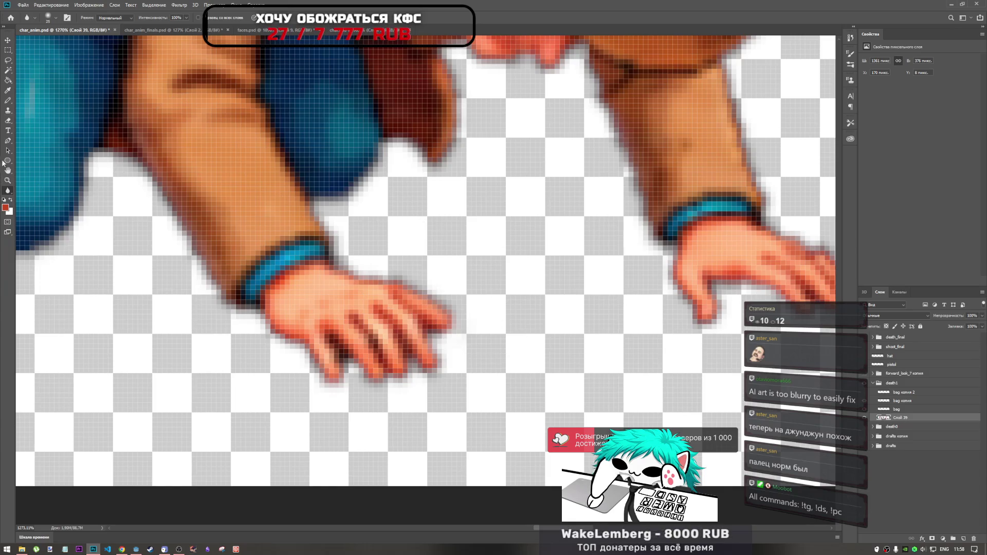
{"action": "right_click", "coordinate": [8, 192]}
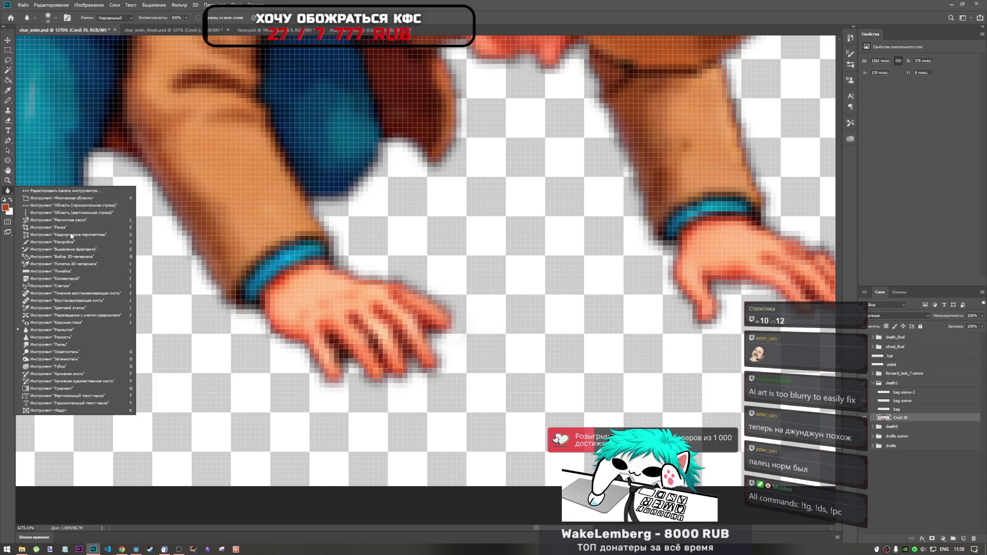
{"action": "left_click", "coordinate": [62, 344]}
- Bring up the Downloads folder in File Explorer from the taskbar
{"action": "scroll", "coordinate": [532, 297], "scroll_direction": "down", "scroll_amount": 6}
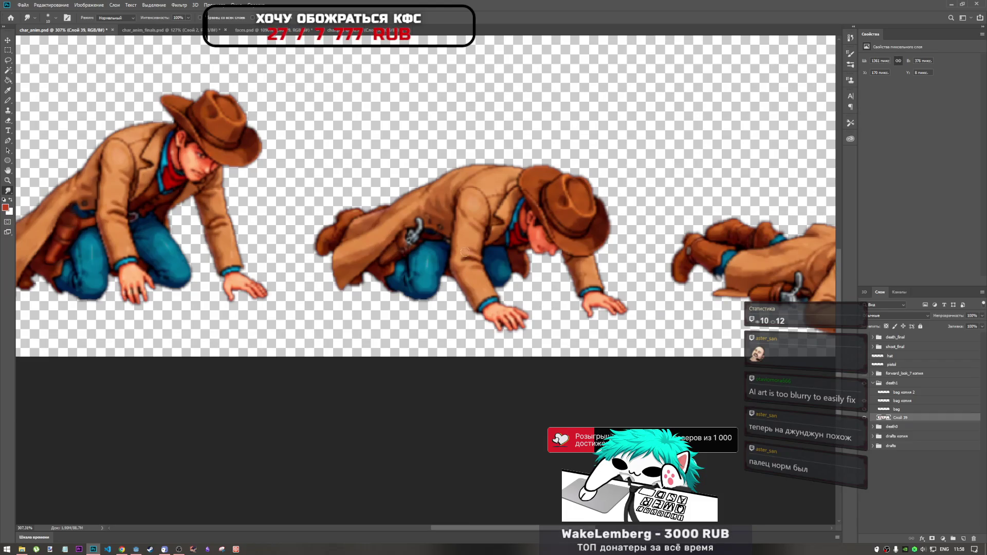
{"action": "scroll", "coordinate": [460, 193], "scroll_direction": "down", "scroll_amount": 5}
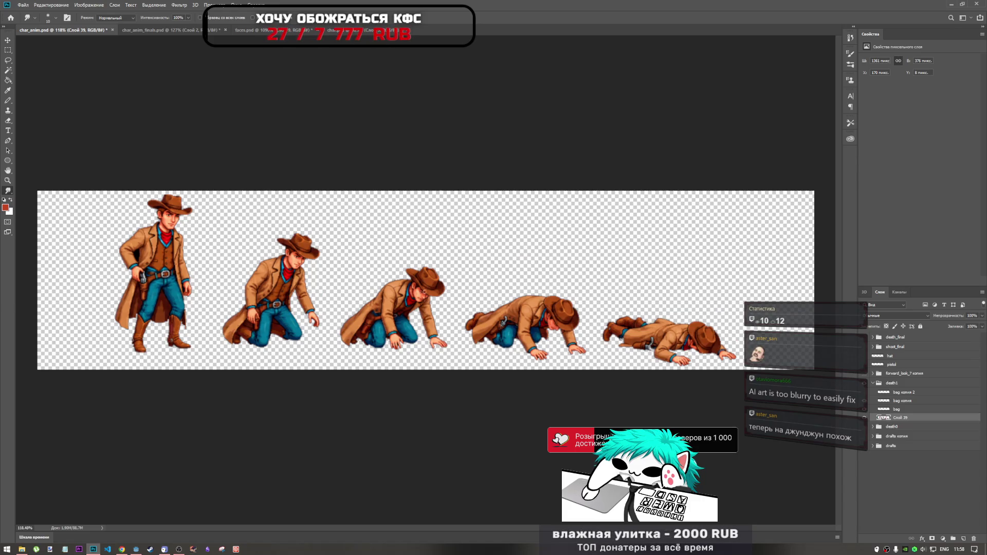
{"action": "scroll", "coordinate": [453, 329], "scroll_direction": "up", "scroll_amount": 10}
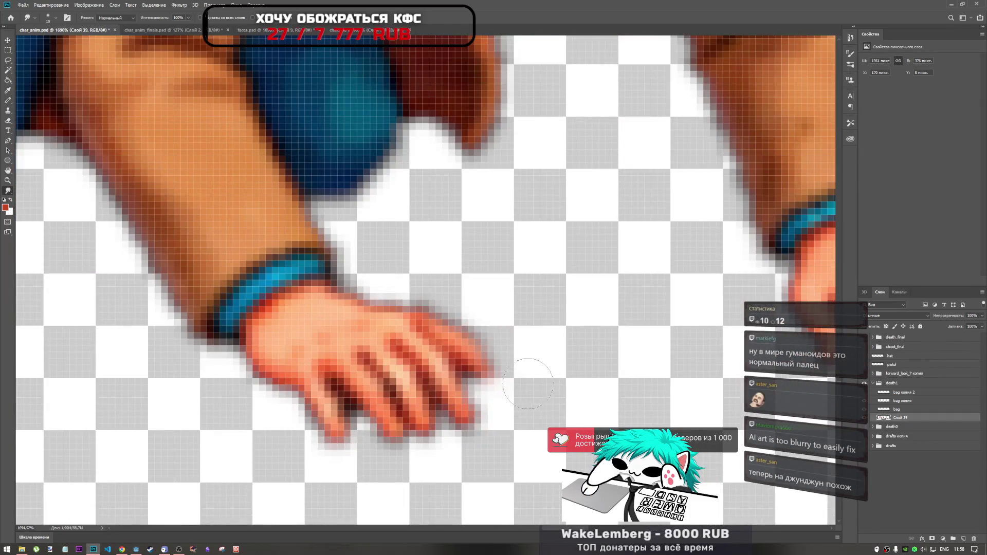
{"action": "scroll", "coordinate": [537, 342], "scroll_direction": "down", "scroll_amount": 5}
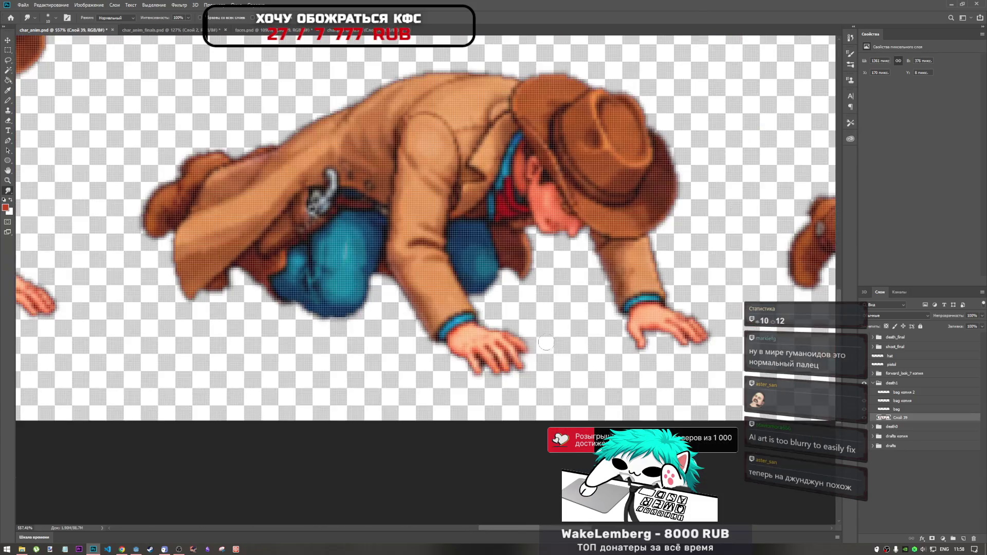
{"action": "scroll", "coordinate": [546, 343], "scroll_direction": "down", "scroll_amount": 8}
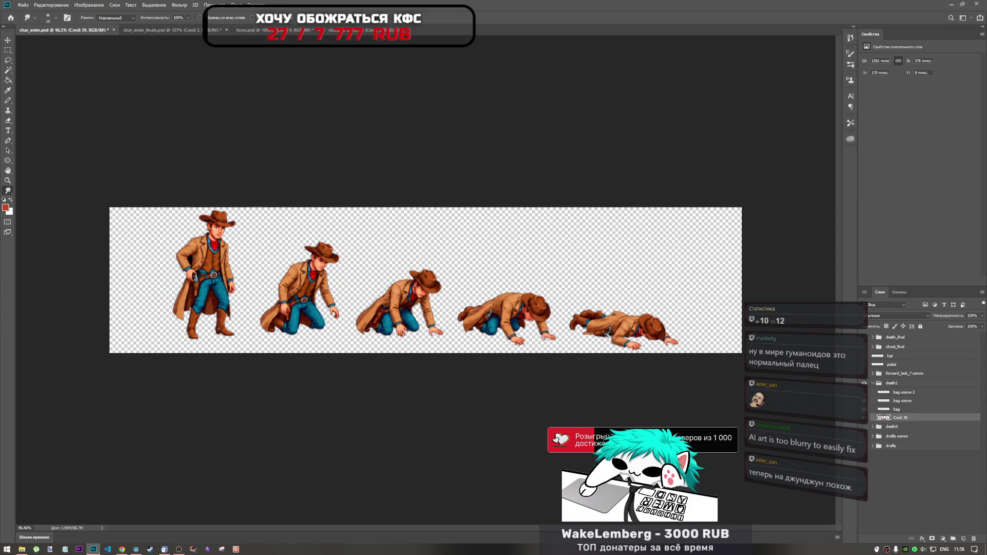
{"action": "scroll", "coordinate": [548, 360], "scroll_direction": "up", "scroll_amount": 3}
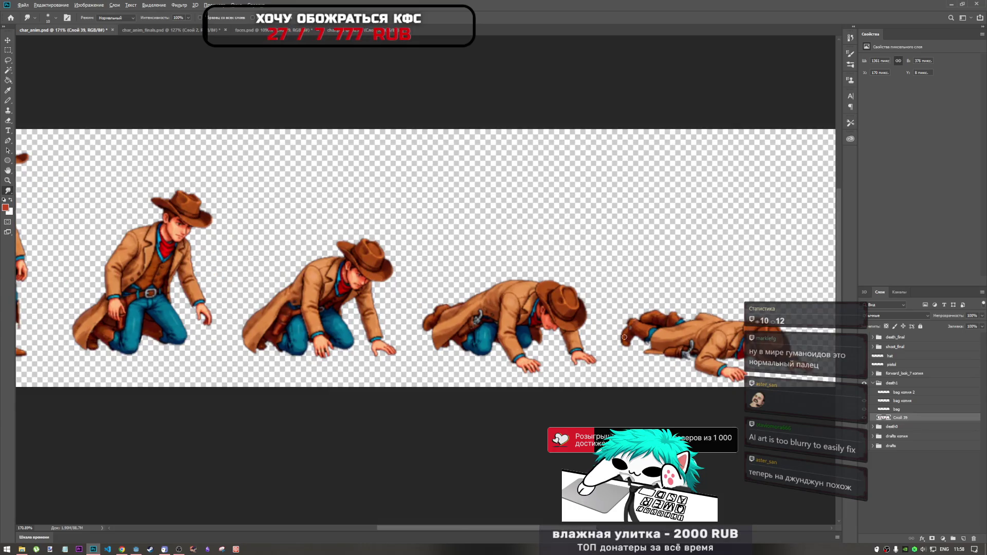
{"action": "scroll", "coordinate": [626, 337], "scroll_direction": "up", "scroll_amount": 5}
{"action": "scroll", "coordinate": [469, 357], "scroll_direction": "down", "scroll_amount": 4}
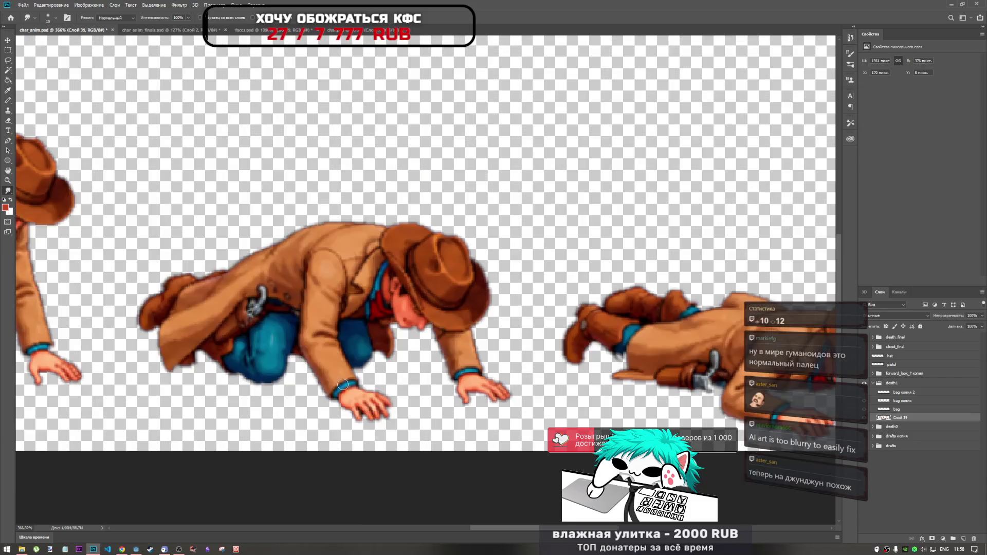
{"action": "scroll", "coordinate": [488, 373], "scroll_direction": "up", "scroll_amount": 6}
{"action": "scroll", "coordinate": [496, 374], "scroll_direction": "down", "scroll_amount": 5}
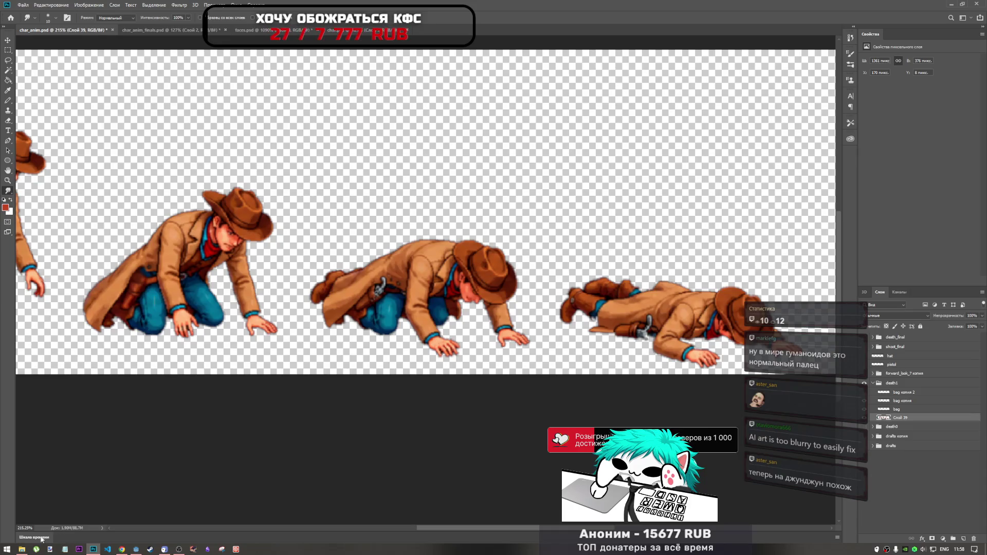
{"action": "left_click", "coordinate": [22, 549]}
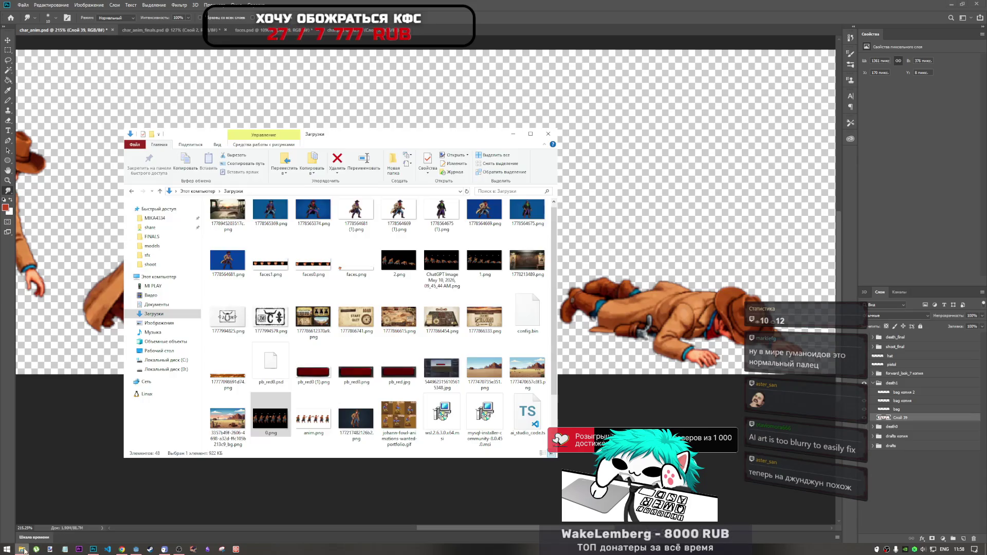
{"action": "scroll", "coordinate": [344, 352], "scroll_direction": "down", "scroll_amount": 1}
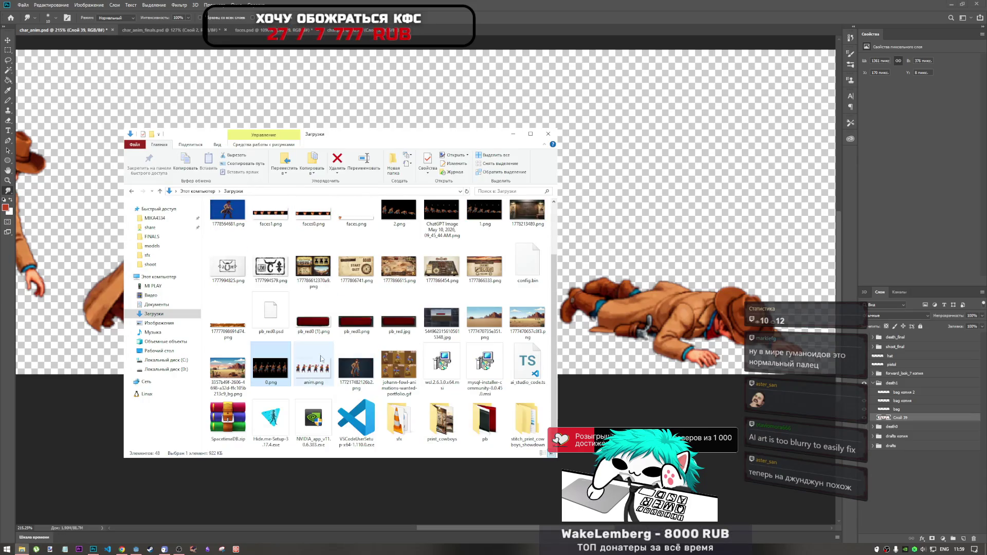
{"action": "scroll", "coordinate": [339, 360], "scroll_direction": "up", "scroll_amount": 2}
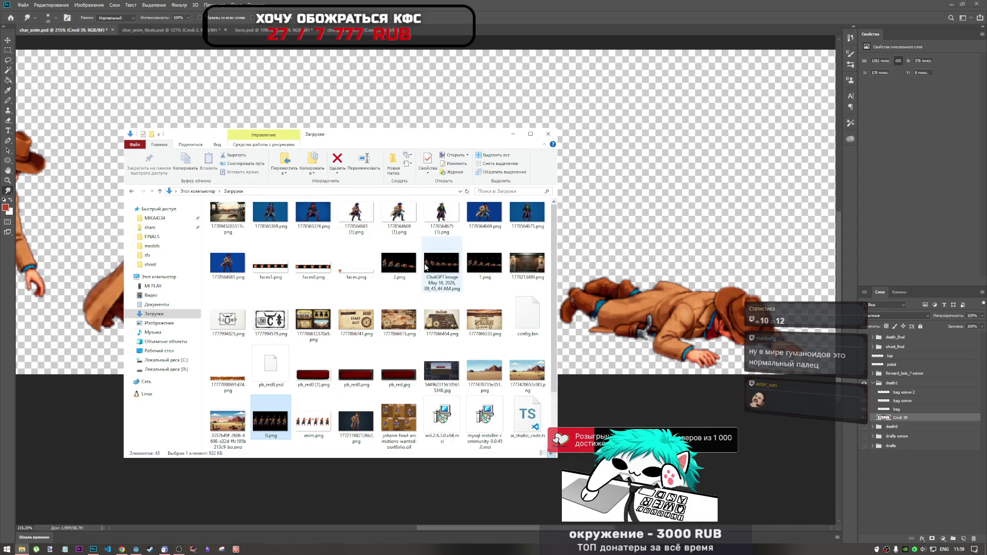
- Open 2.png as a new document without converting colours, inspect it, then close it
{"action": "left_click_drag", "start_coordinate": [399, 267], "coordinate": [497, 5]}
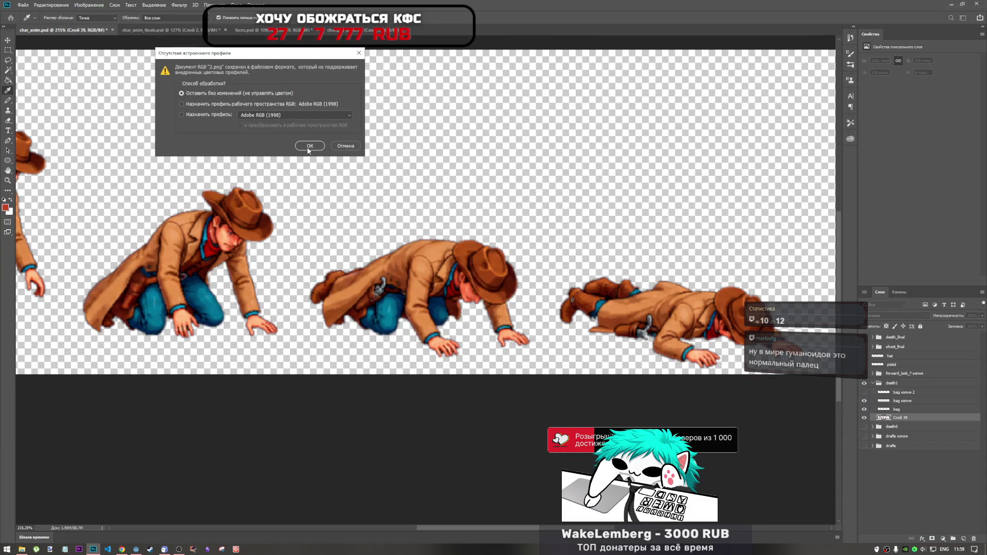
{"action": "key", "text": "Return"}
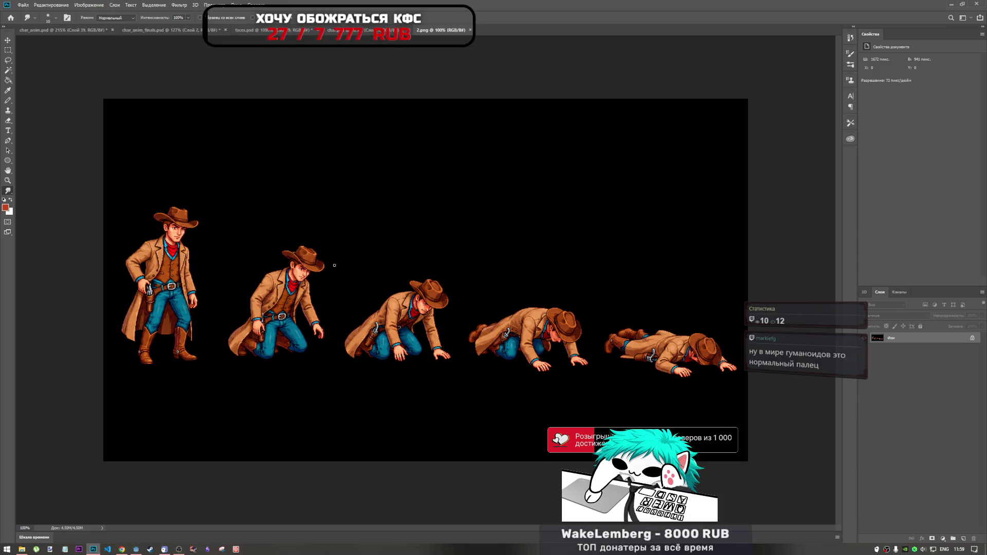
{"action": "scroll", "coordinate": [306, 276], "scroll_direction": "up", "scroll_amount": 5}
{"action": "scroll", "coordinate": [313, 257], "scroll_direction": "down", "scroll_amount": 2}
{"action": "scroll", "coordinate": [312, 254], "scroll_direction": "down", "scroll_amount": 3}
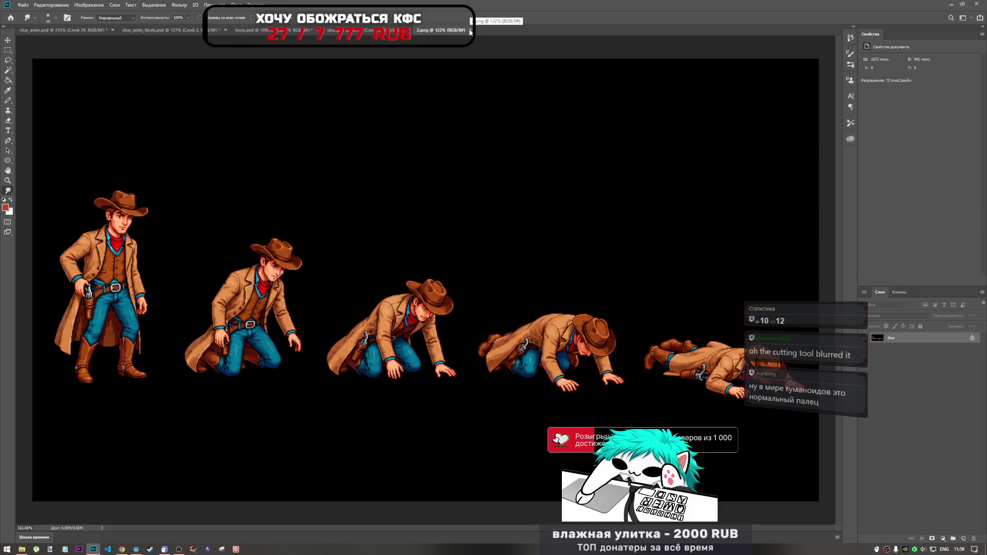
{"action": "key", "text": "ctrl+w"}
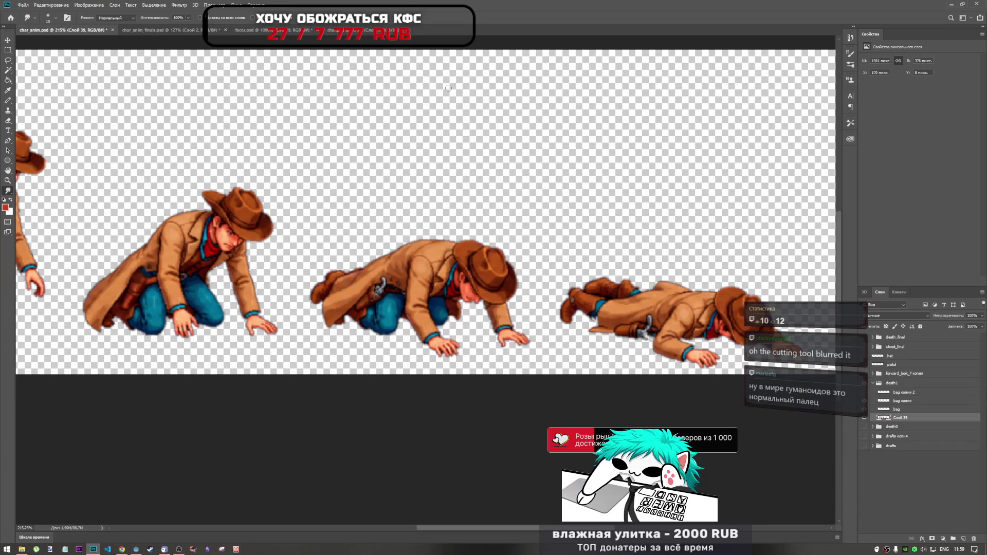
{"action": "scroll", "coordinate": [459, 291], "scroll_direction": "down", "scroll_amount": 5}
{"action": "scroll", "coordinate": [459, 292], "scroll_direction": "up", "scroll_amount": 3}
{"action": "scroll", "coordinate": [459, 291], "scroll_direction": "up", "scroll_amount": 2}
{"action": "scroll", "coordinate": [468, 290], "scroll_direction": "down", "scroll_amount": 2}
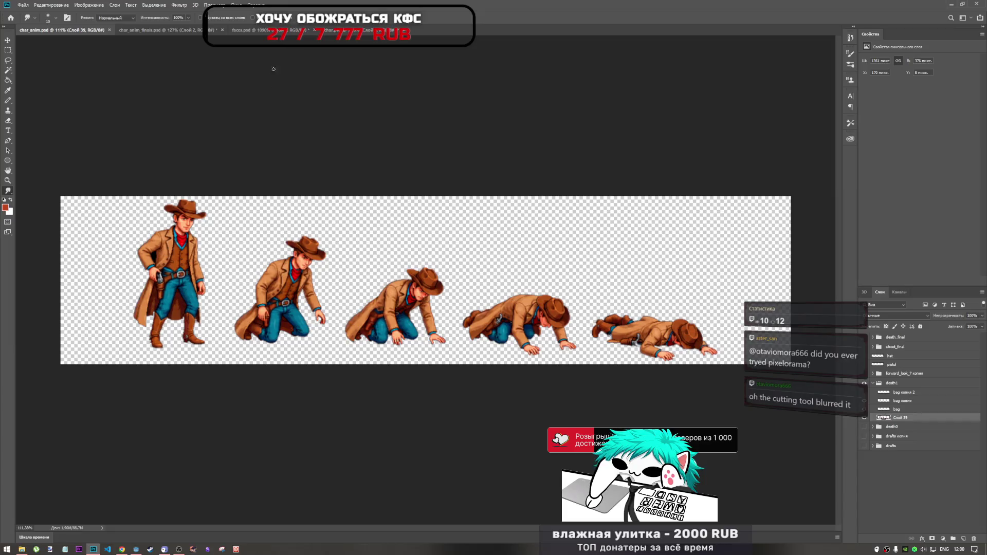
- In char_anim_finals.psd, hide the lone holster layer and show the lying cowboy in folder 5
{"action": "left_click", "coordinate": [174, 31]}
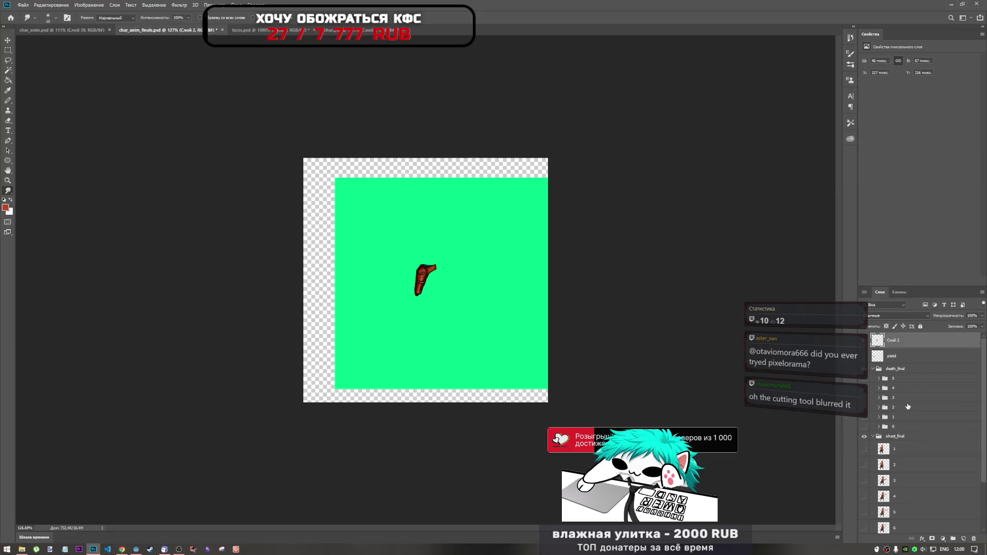
{"action": "left_click", "coordinate": [862, 341]}
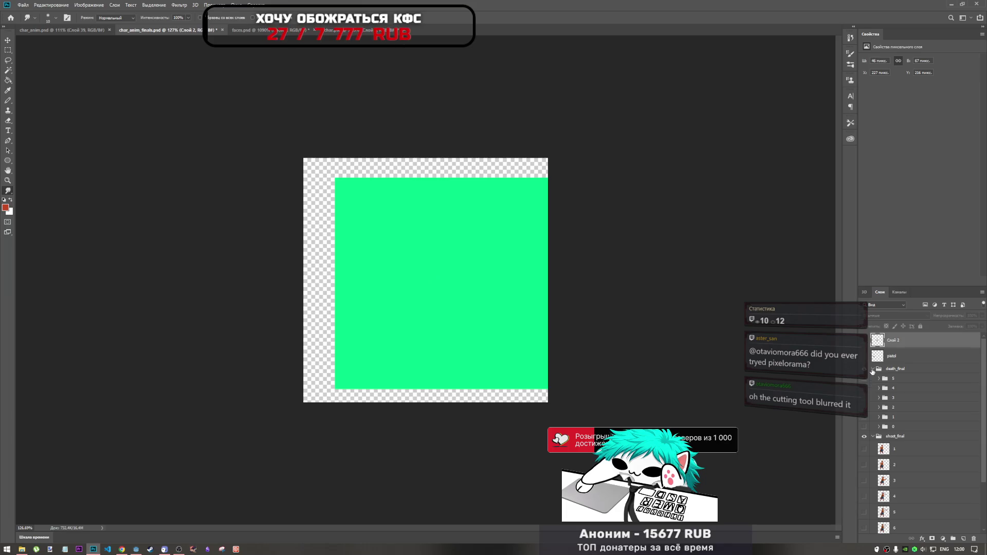
{"action": "left_click", "coordinate": [869, 379]}
{"action": "left_click", "coordinate": [864, 379]}
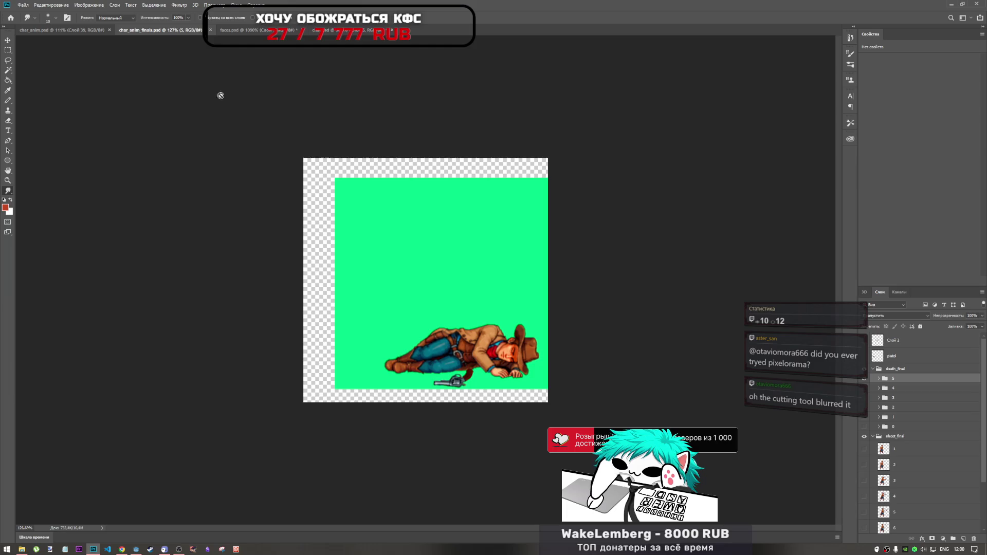
- Check char_anim.psd and char_anim_finals.psd, then switch to faces.psd
{"action": "left_click", "coordinate": [82, 31]}
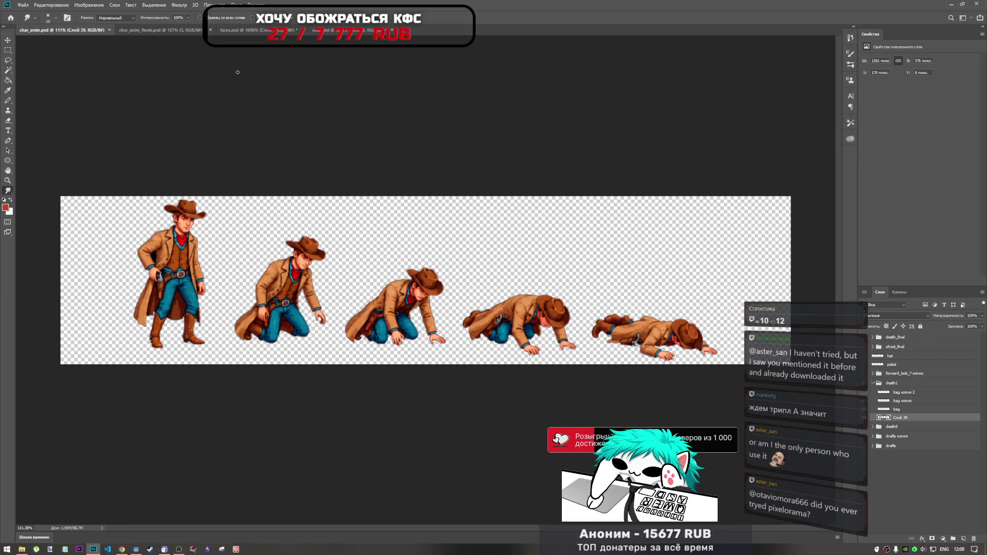
{"action": "left_click", "coordinate": [175, 31]}
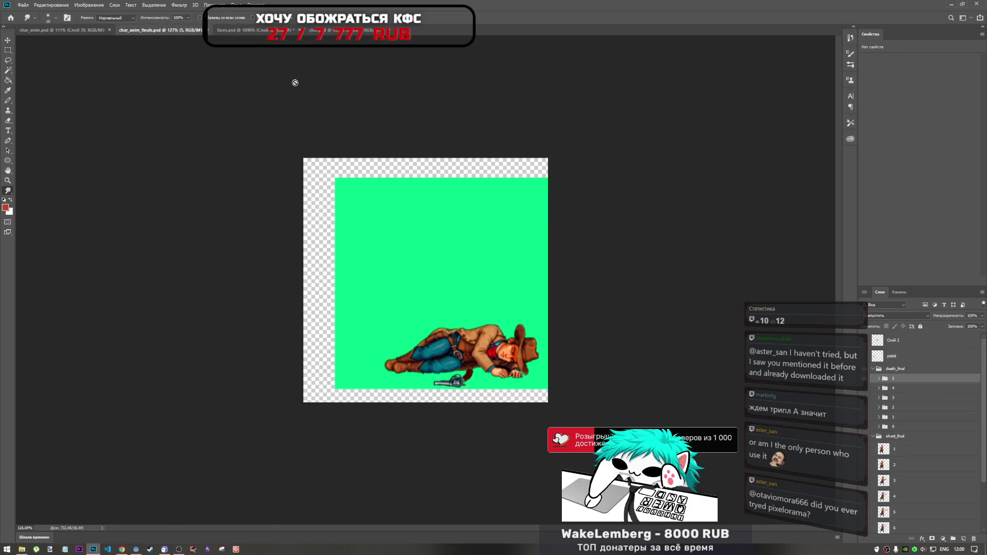
{"action": "left_click", "coordinate": [245, 31]}
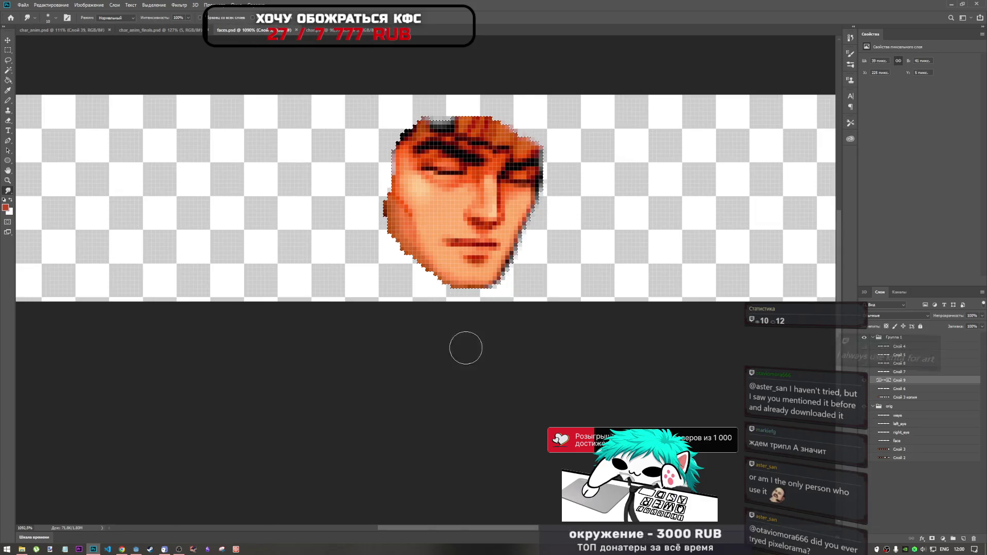
- In char.psd, toggle the cowboy variant layers until only the purple-coated one shows
{"action": "scroll", "coordinate": [450, 335], "scroll_direction": "down", "scroll_amount": 3}
{"action": "scroll", "coordinate": [450, 338], "scroll_direction": "up", "scroll_amount": 1}
{"action": "scroll", "coordinate": [450, 338], "scroll_direction": "down", "scroll_amount": 3}
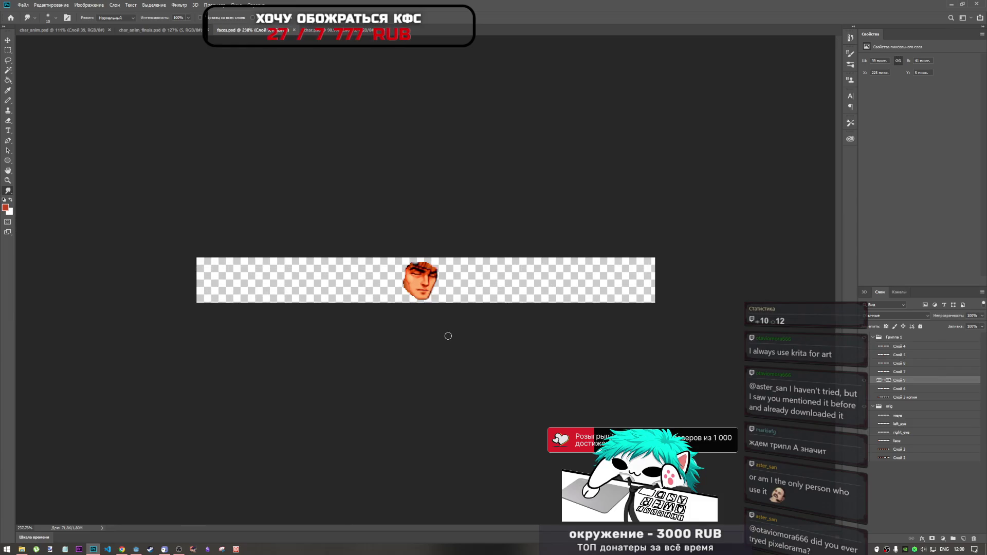
{"action": "left_click", "coordinate": [311, 29]}
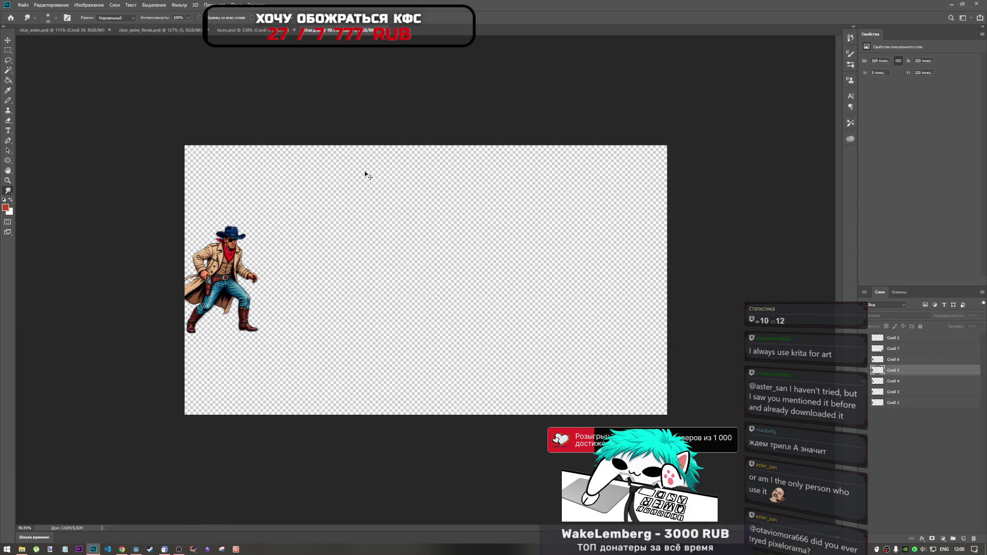
{"action": "left_click", "coordinate": [867, 381]}
{"action": "left_click", "coordinate": [866, 370]}
{"action": "left_click", "coordinate": [865, 370]}
{"action": "left_click", "coordinate": [864, 391]}
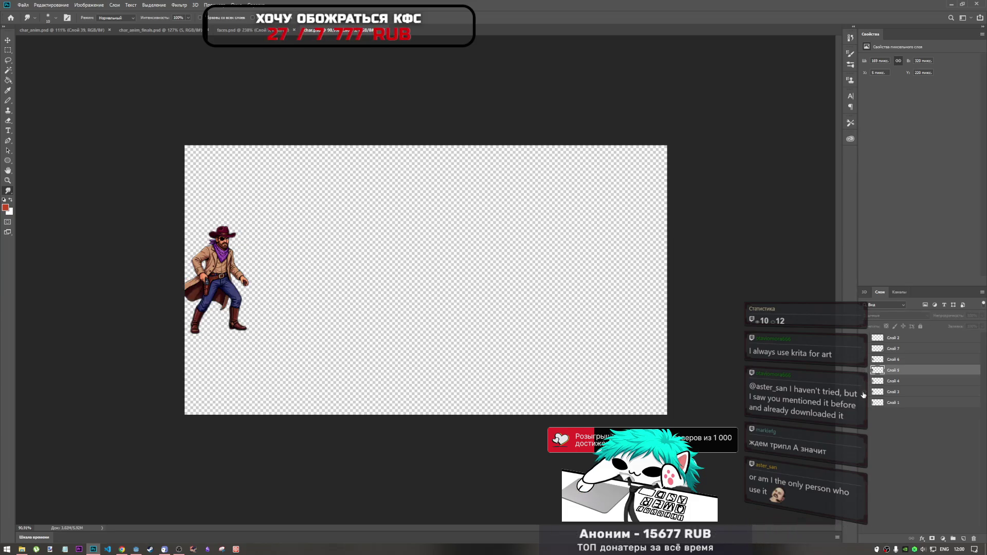
{"action": "left_click", "coordinate": [864, 393]}
{"action": "left_click", "coordinate": [865, 402]}
{"action": "left_click", "coordinate": [866, 406]}
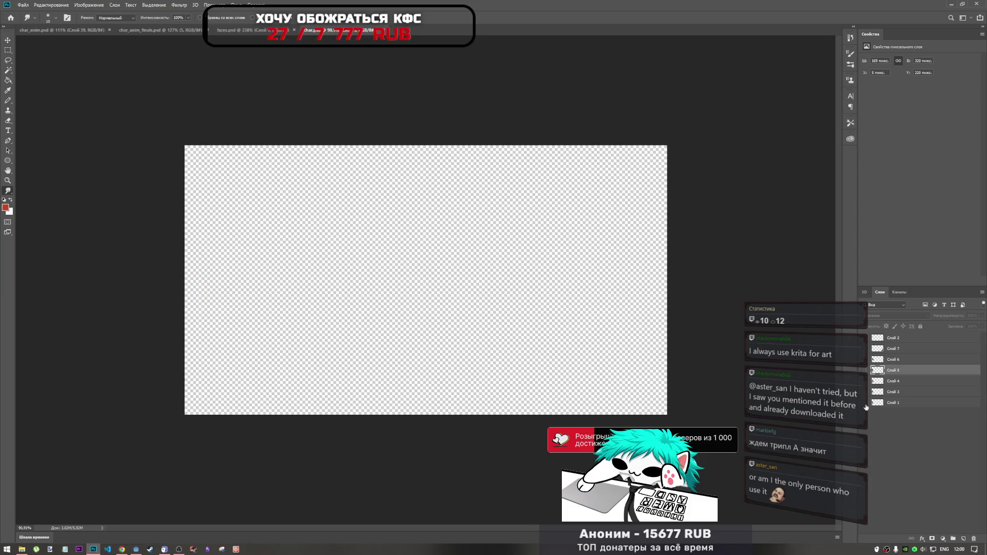
{"action": "left_click", "coordinate": [865, 352]}
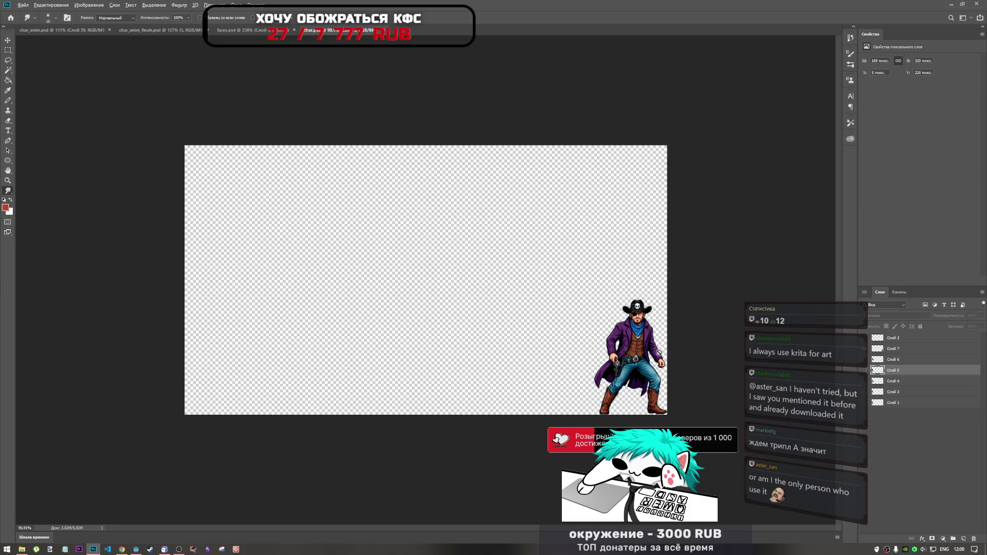
- Zoom in and pan across the purple-coated, eyepatched cowboy for a closer look
{"action": "scroll", "coordinate": [656, 341], "scroll_direction": "up", "scroll_amount": 6}
{"action": "scroll", "coordinate": [562, 355], "scroll_direction": "right", "scroll_amount": 10}
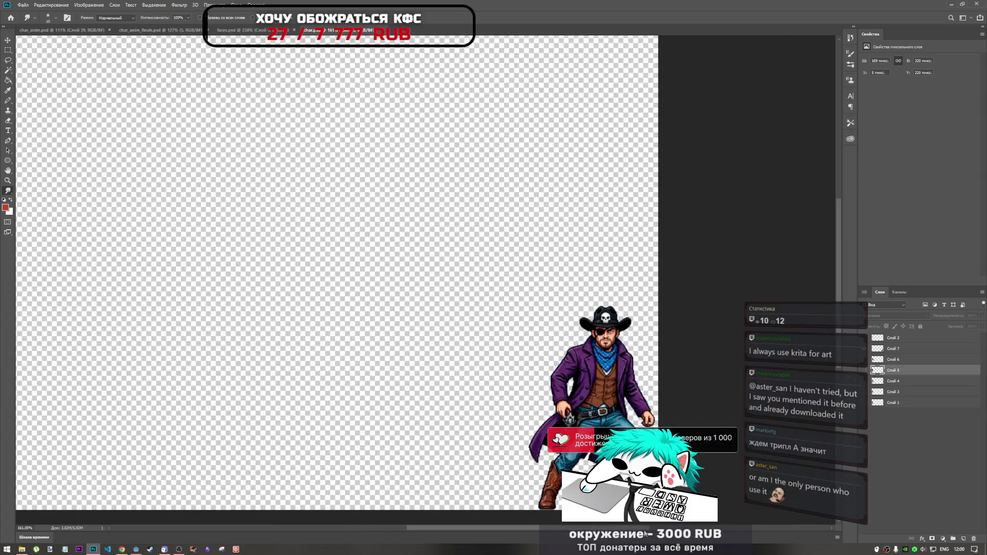
{"action": "scroll", "coordinate": [562, 355], "scroll_direction": "up", "scroll_amount": 5}
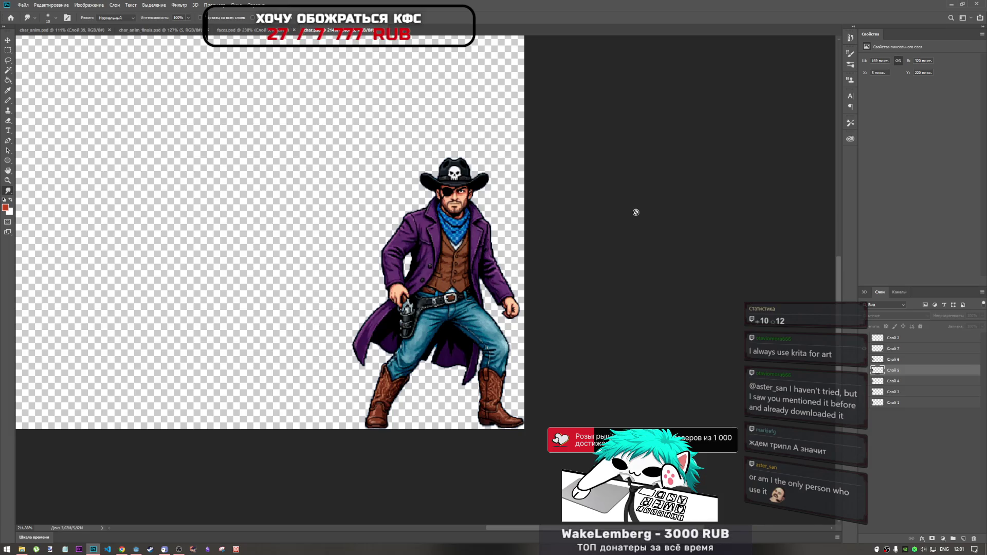
{"action": "scroll", "coordinate": [470, 297], "scroll_direction": "down", "scroll_amount": 5}
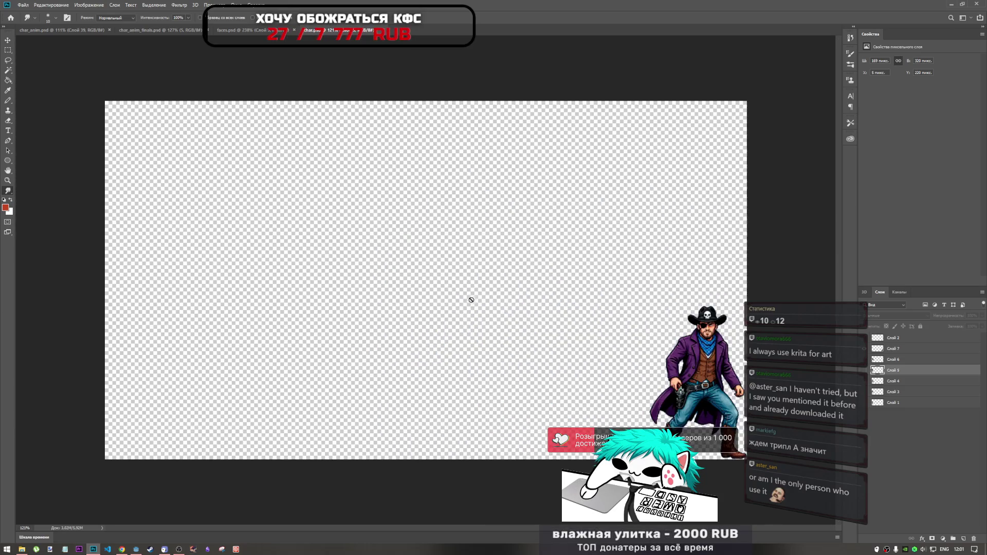
{"action": "scroll", "coordinate": [470, 297], "scroll_direction": "up", "scroll_amount": 5}
{"action": "scroll", "coordinate": [471, 298], "scroll_direction": "down", "scroll_amount": 2}
{"action": "scroll", "coordinate": [496, 302], "scroll_direction": "up", "scroll_amount": 1}
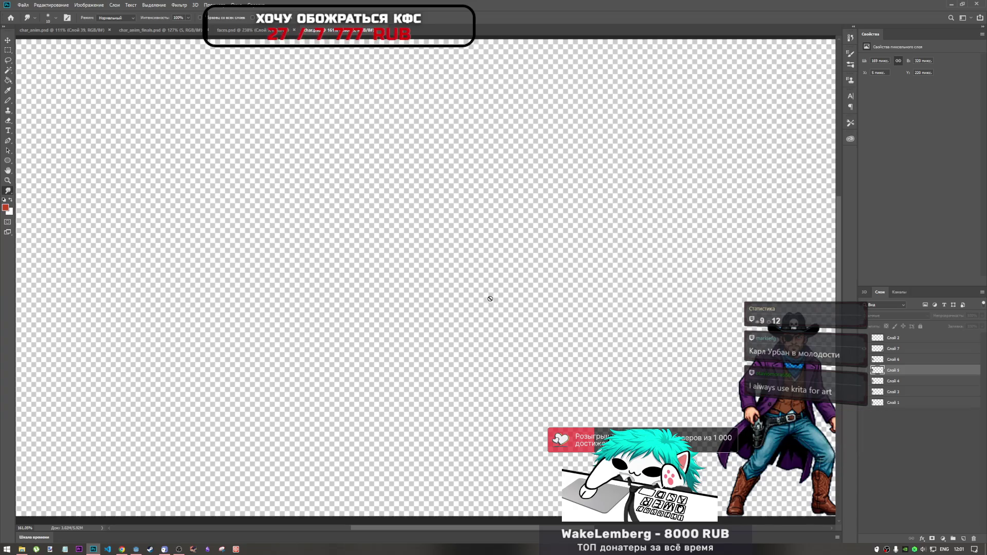
{"action": "scroll", "coordinate": [496, 300], "scroll_direction": "down", "scroll_amount": 2}
{"action": "scroll", "coordinate": [381, 306], "scroll_direction": "right", "scroll_amount": 2}
{"action": "scroll", "coordinate": [378, 308], "scroll_direction": "right", "scroll_amount": 10}
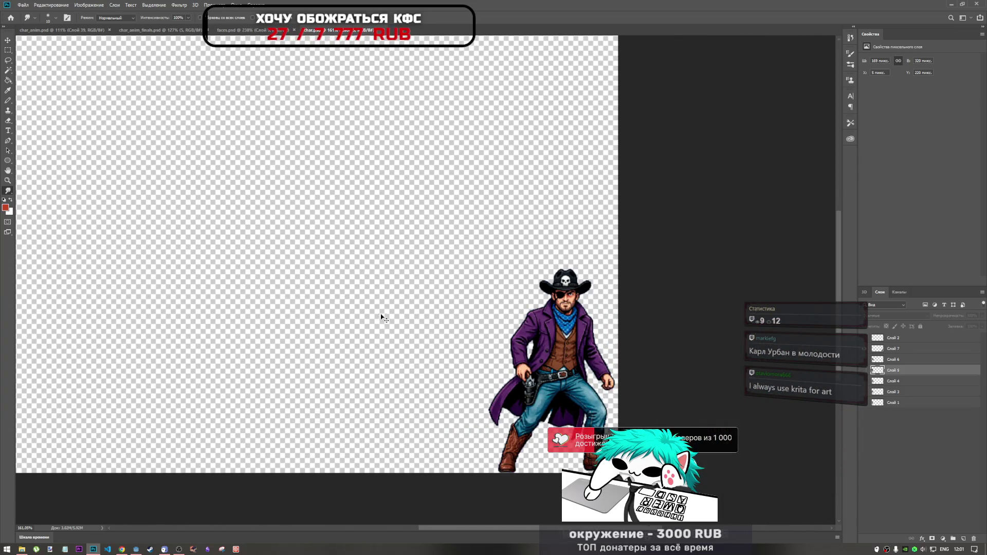
{"action": "scroll", "coordinate": [514, 368], "scroll_direction": "down", "scroll_amount": 3}
{"action": "scroll", "coordinate": [656, 394], "scroll_direction": "up", "scroll_amount": 8}
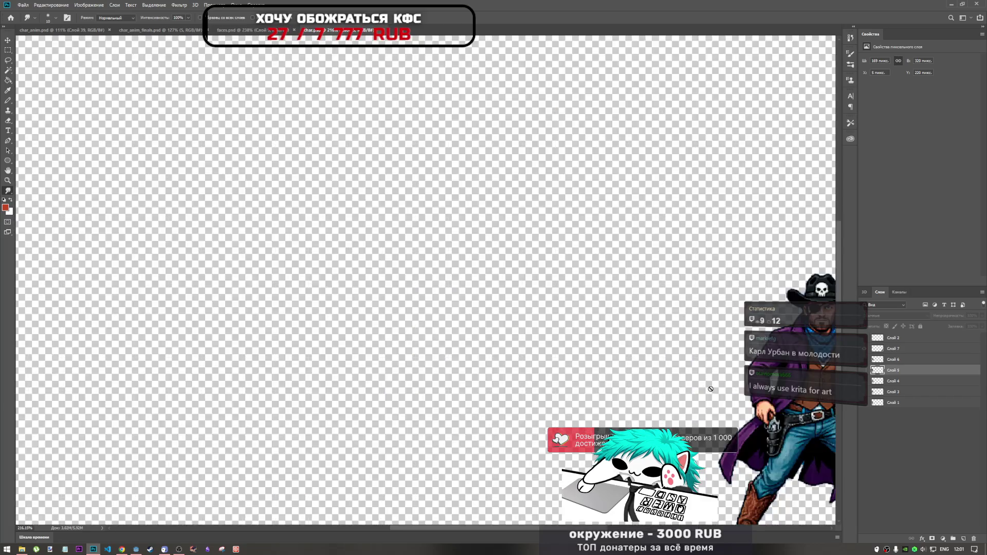
{"action": "scroll", "coordinate": [640, 524], "scroll_direction": "right", "scroll_amount": 11}
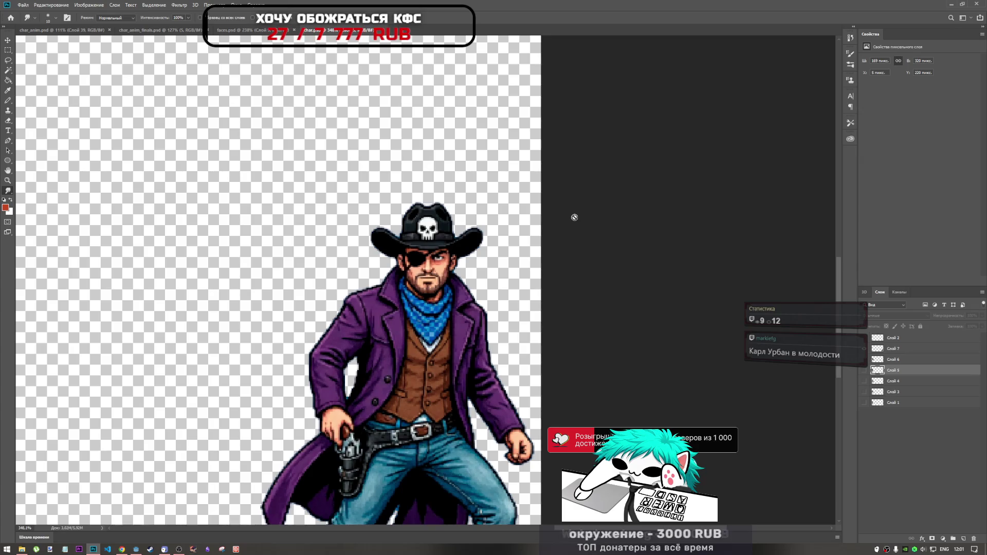
- Show layer Слой 3's six-face strip in faces.psd, then bring up the Godot project
{"action": "left_click", "coordinate": [249, 33]}
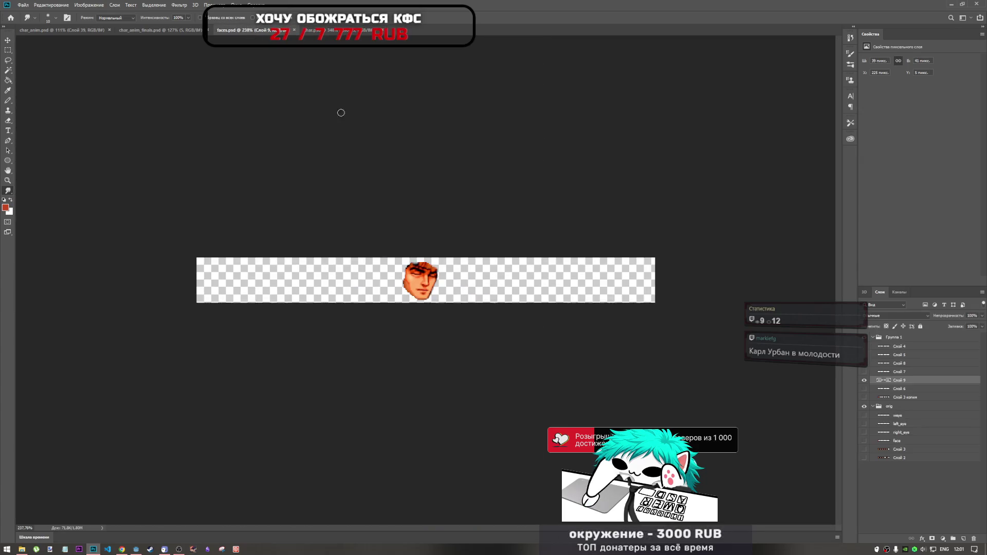
{"action": "left_click", "coordinate": [863, 449]}
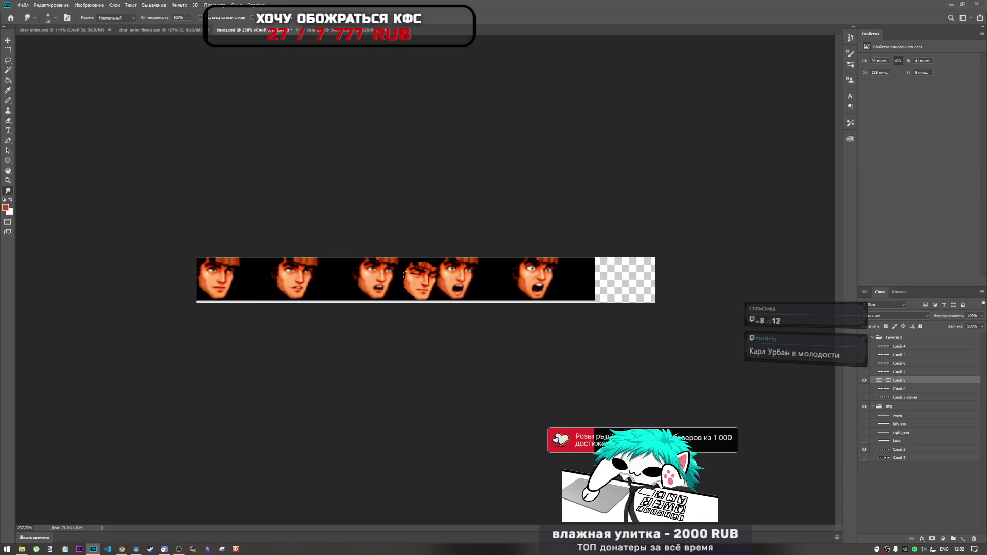
{"action": "left_click", "coordinate": [137, 551]}
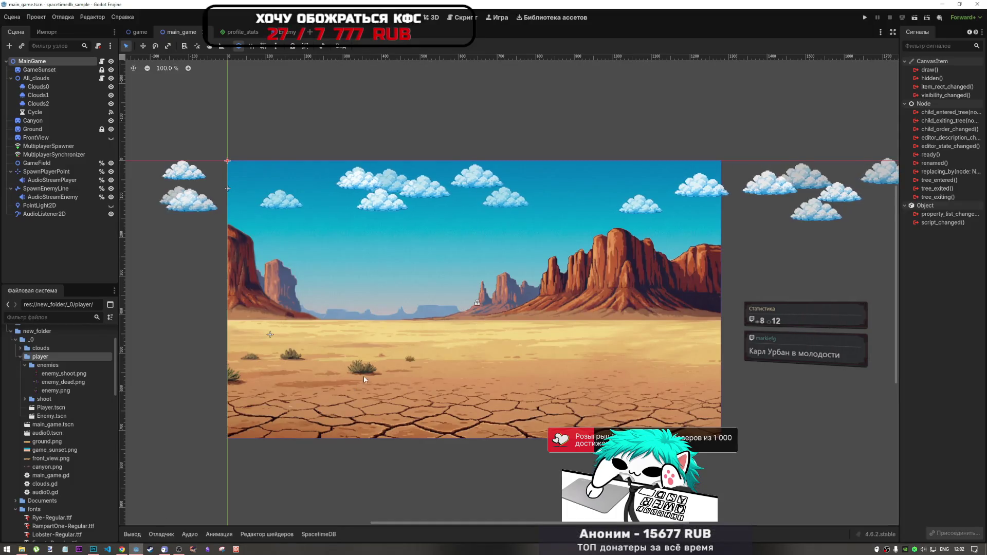
- Zoom the desert canyon scene out and back in, then bring YouTube to the front
{"action": "scroll", "coordinate": [566, 310], "scroll_direction": "down", "scroll_amount": 5}
{"action": "scroll", "coordinate": [565, 309], "scroll_direction": "up", "scroll_amount": 5}
{"action": "scroll", "coordinate": [507, 322], "scroll_direction": "down", "scroll_amount": 2}
{"action": "scroll", "coordinate": [568, 326], "scroll_direction": "up", "scroll_amount": 2}
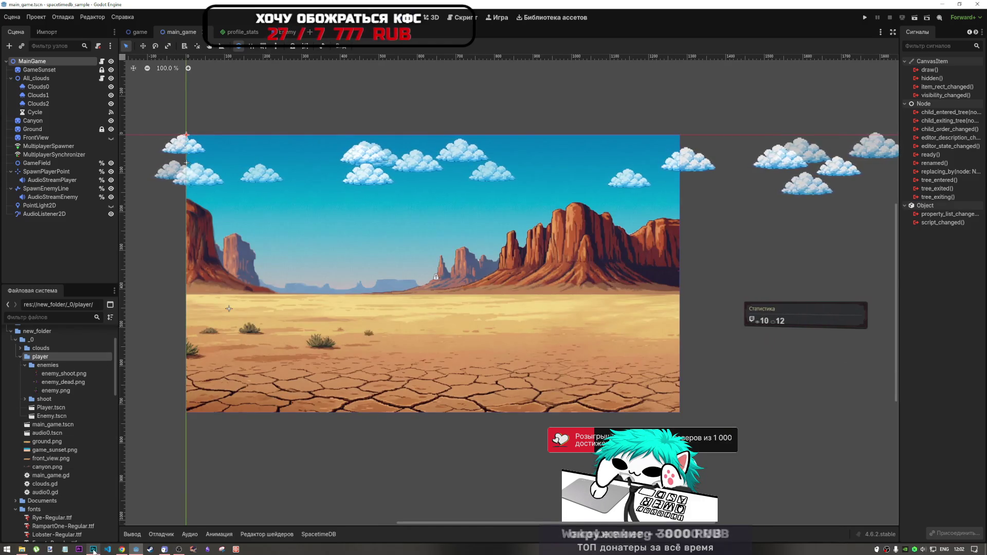
{"action": "left_click", "coordinate": [122, 549]}
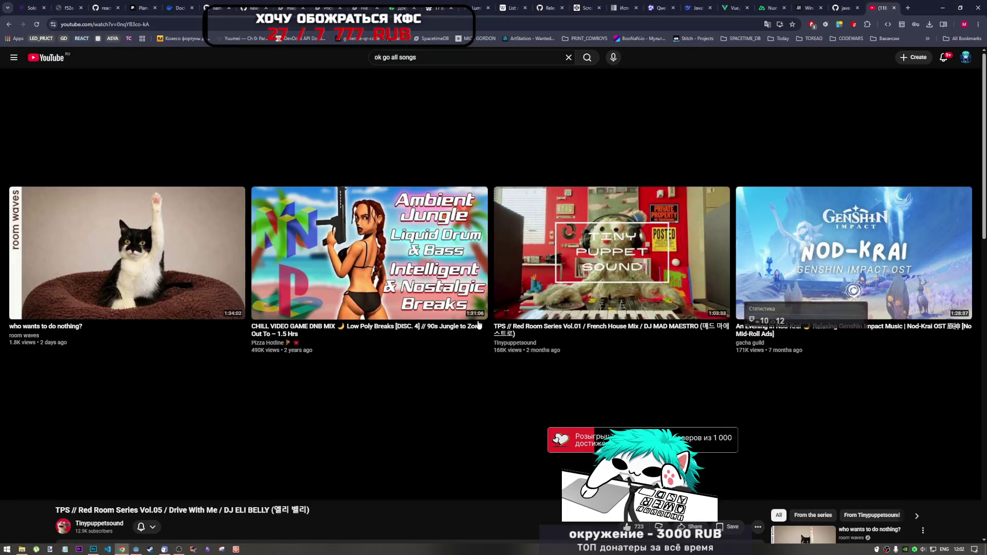
- Play the saved Frugit playlist from the start, with I Knead Dem Biscuits
{"action": "left_click", "coordinate": [49, 58]}
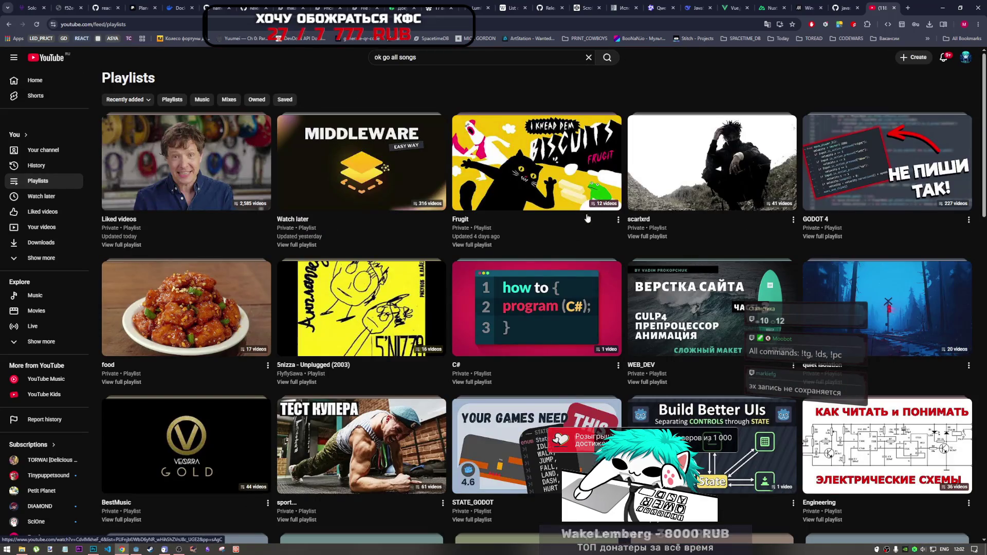
{"action": "left_click", "coordinate": [574, 201]}
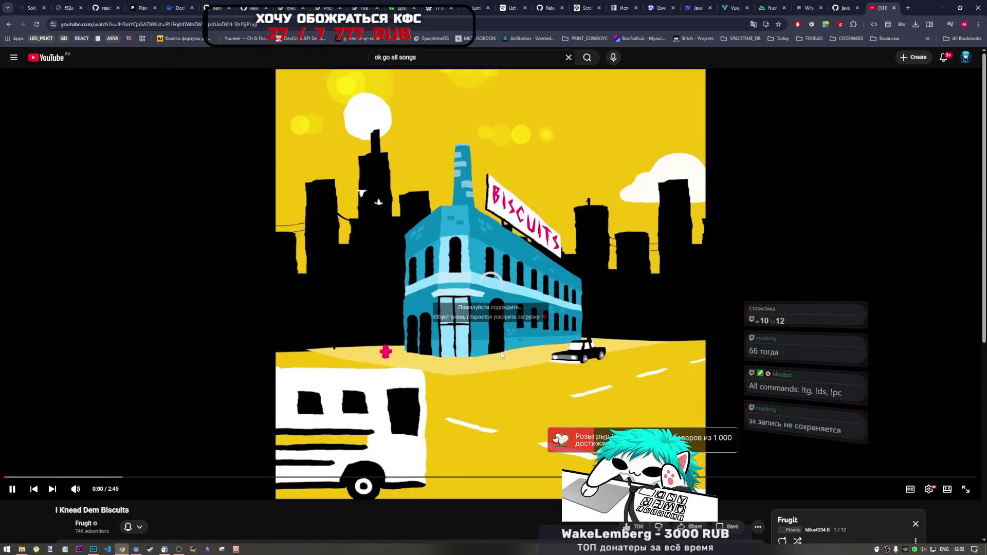
{"action": "scroll", "coordinate": [810, 480], "scroll_direction": "down", "scroll_amount": 8}
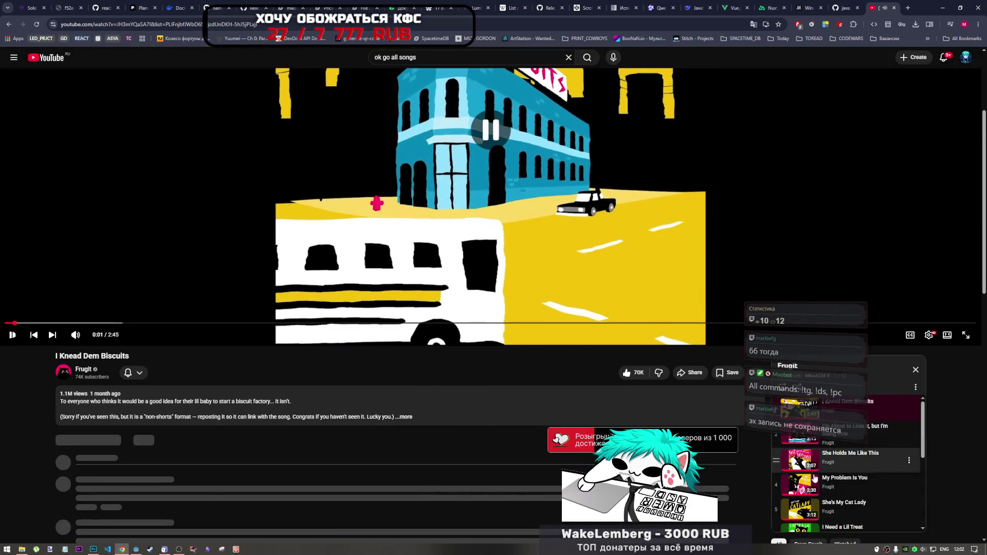
{"action": "scroll", "coordinate": [812, 512], "scroll_direction": "up", "scroll_amount": 5}
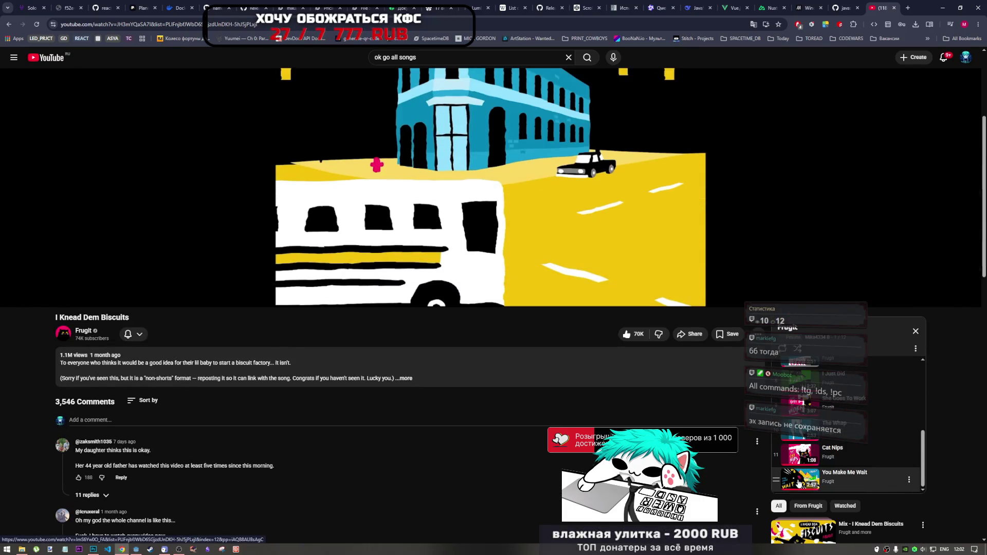
- Switch the playlist to its 12th video, You Make Me Wait, and keep it playing
{"action": "left_click", "coordinate": [798, 482]}
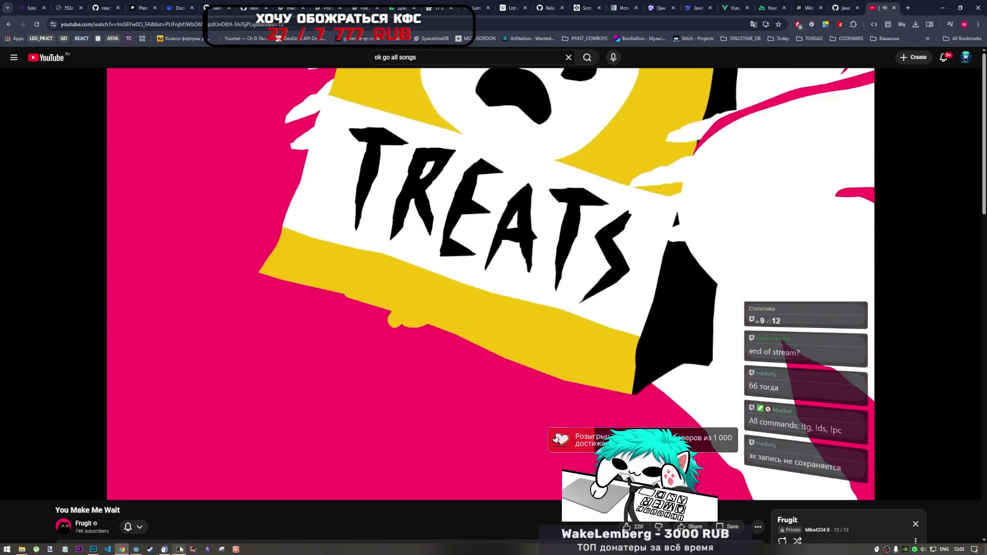
{"action": "left_click", "coordinate": [180, 549]}
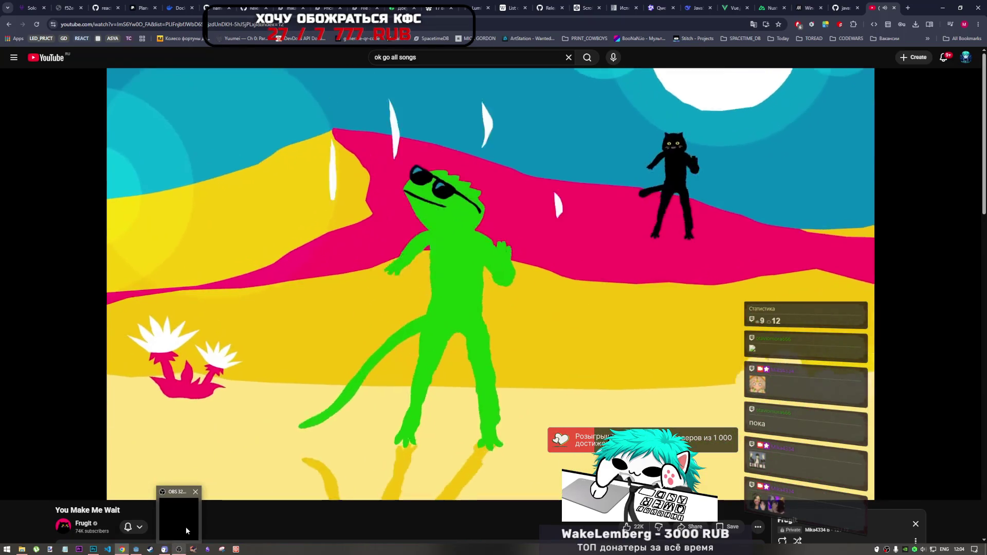
{"action": "left_click", "coordinate": [179, 549]}
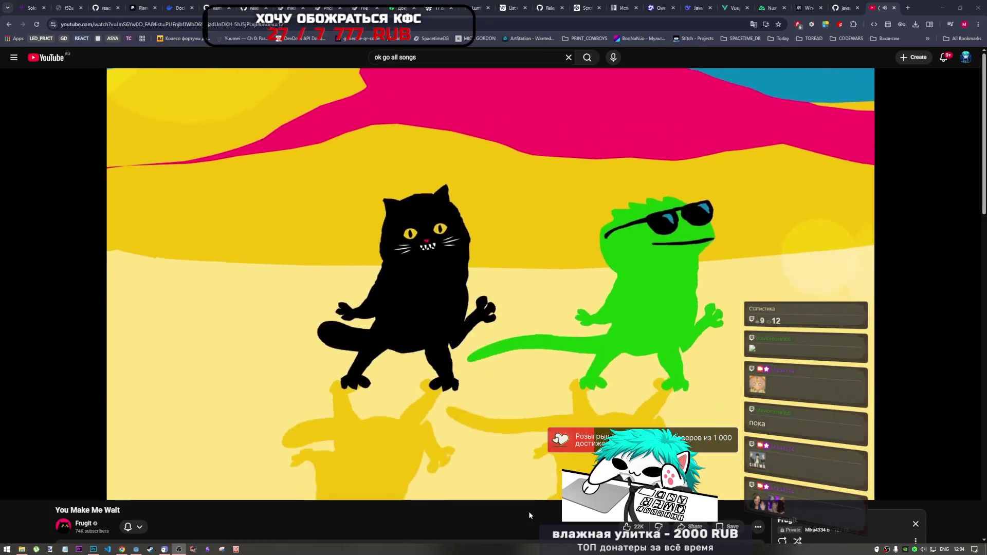
{"action": "left_click", "coordinate": [528, 511]}
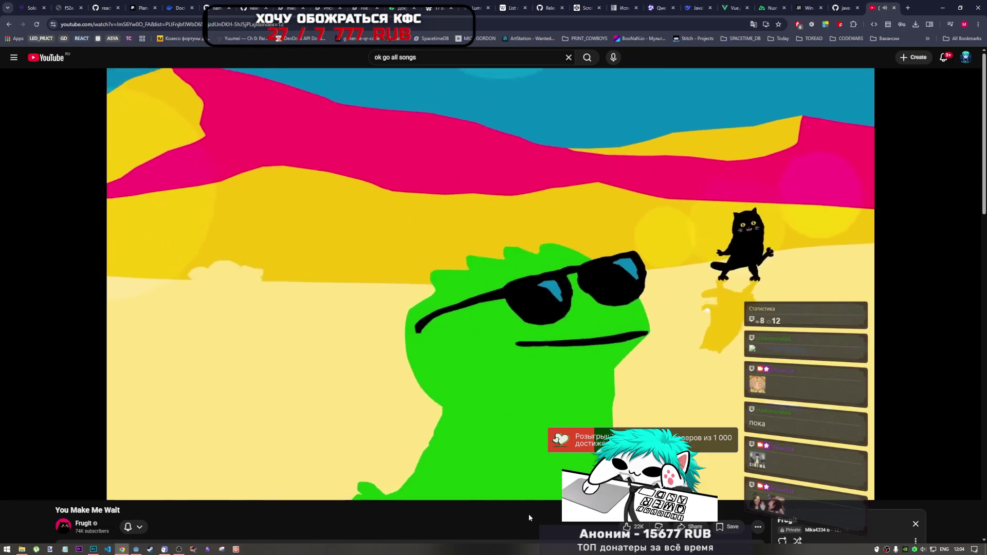